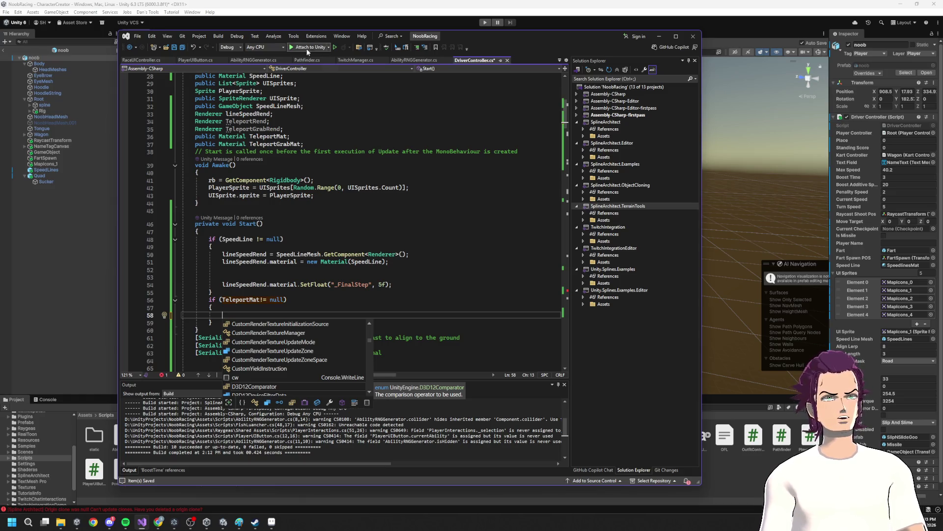
- Declare 'public GameObject TeleportObject;' and 'public GameObject TeleportGrabbObject;' below the TeleportGrabMat field
{"action": "left_click", "coordinate": [314, 143]}
{"action": "key", "text": "Return"}
{"action": "type", "text": "p"}
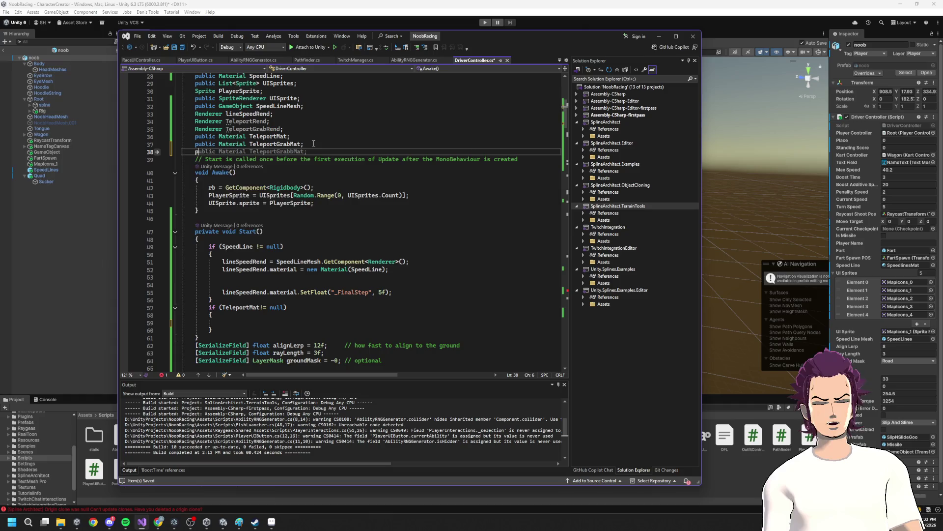
{"action": "type", "text": "ublic Ga"}
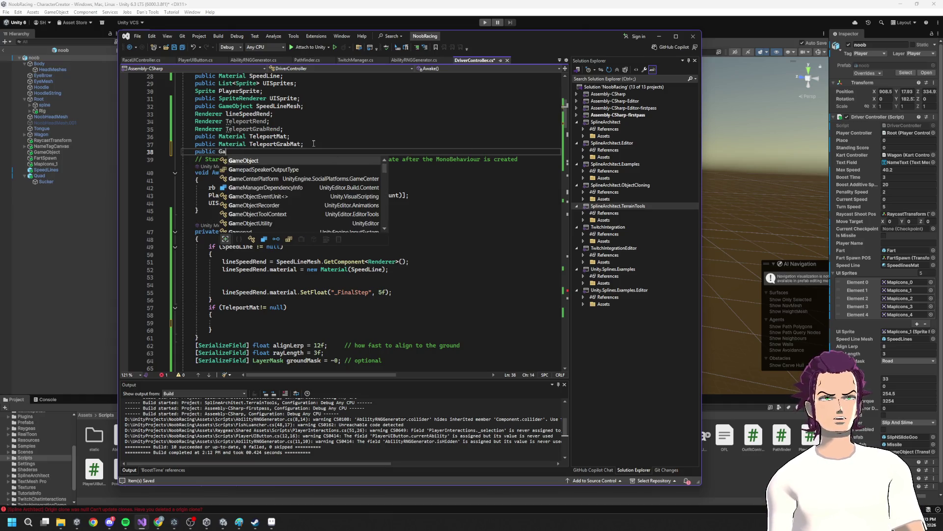
{"action": "type", "text": "meObject Telp"}
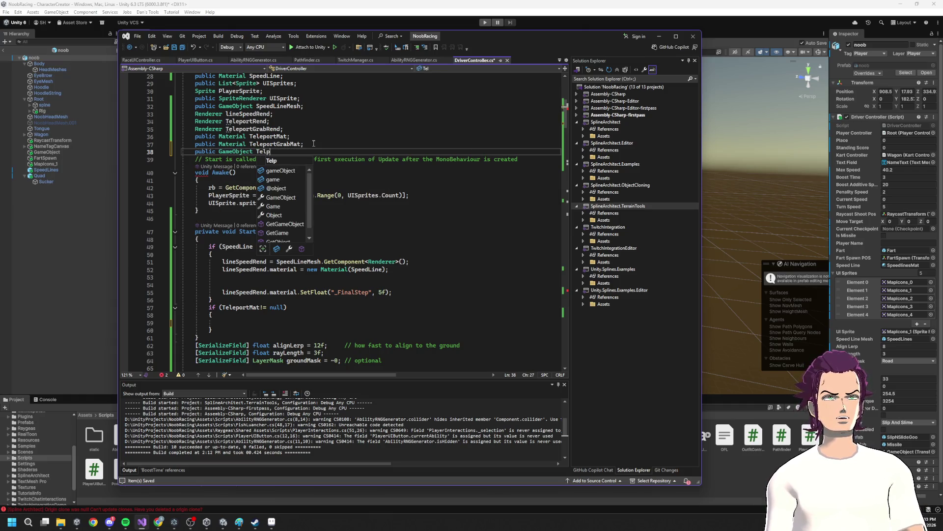
{"action": "key", "text": "BackSpace"}
{"action": "type", "text": "eport"}
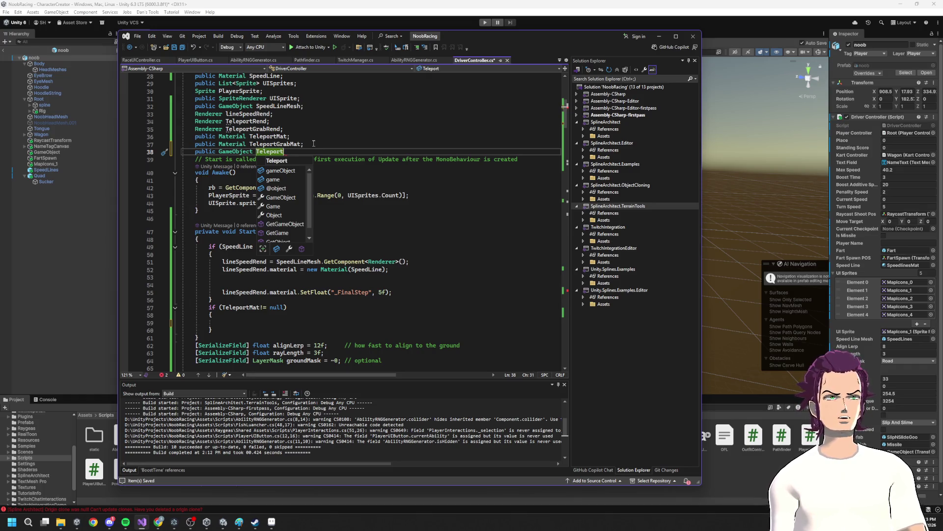
{"action": "type", "text": "Ob"}
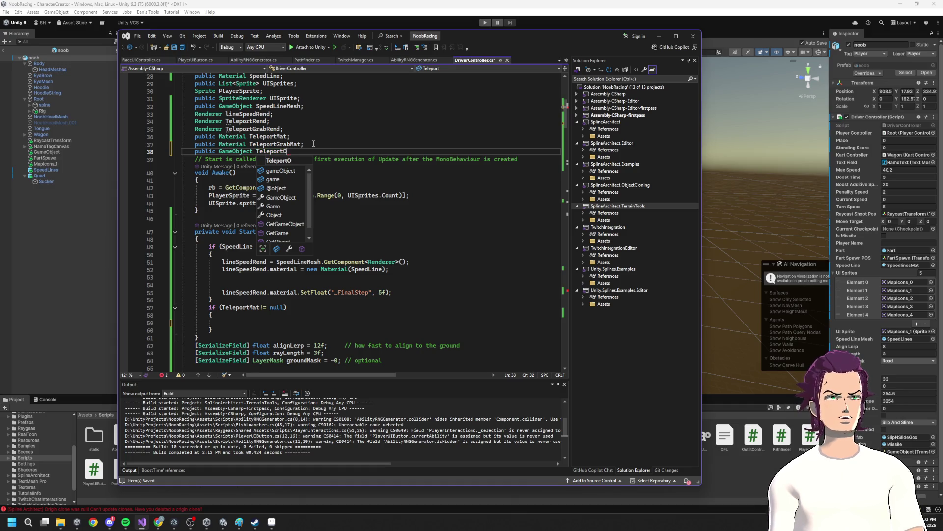
{"action": "type", "text": "ject;"}
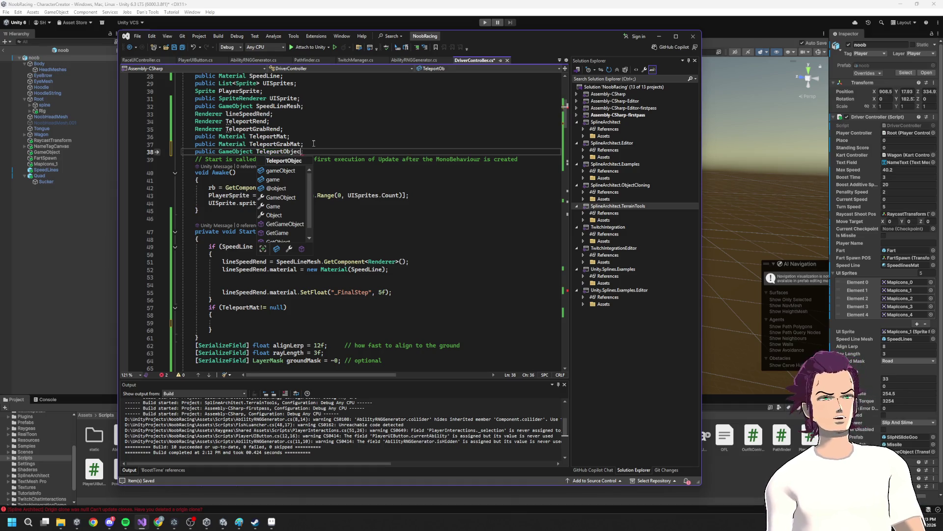
{"action": "key", "text": "Return"}
{"action": "type", "text": "publix"}
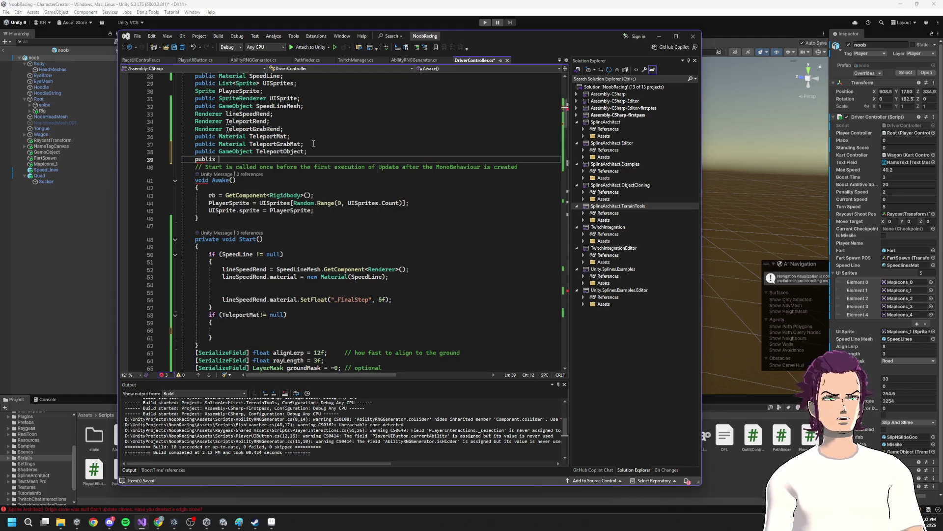
{"action": "key", "text": "BackSpace"}
{"action": "type", "text": "c GameObject TeleportGrabb;"}
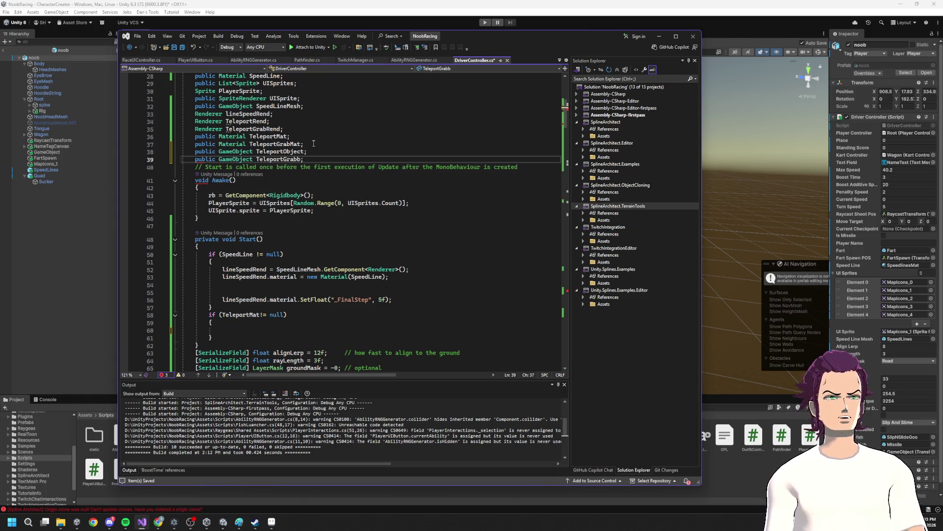
{"action": "key", "text": "Left"}
{"action": "type", "text": "Object"}
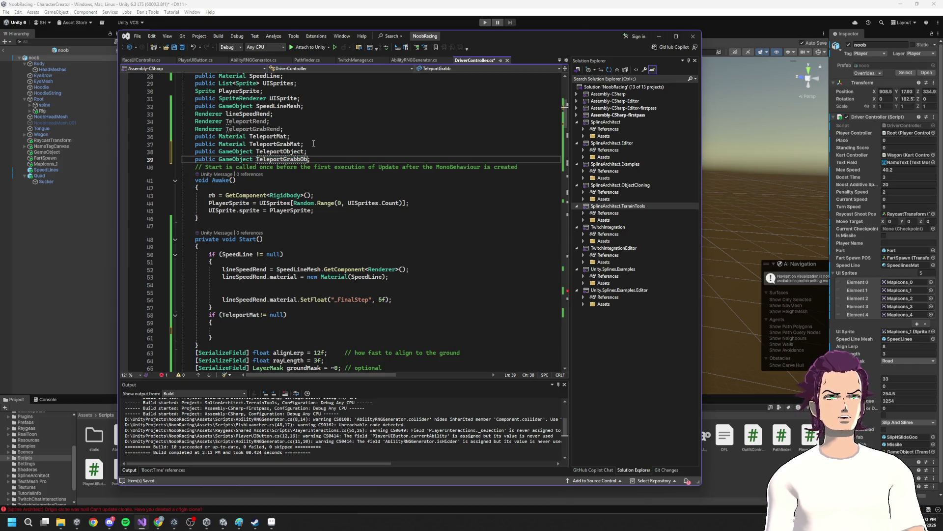
{"action": "double_click", "coordinate": [280, 151]}
- Start a 'TeleportRend =' assignment inside the TeleportMat null check
{"action": "type", "text": "public"}
{"action": "left_click", "coordinate": [237, 324]}
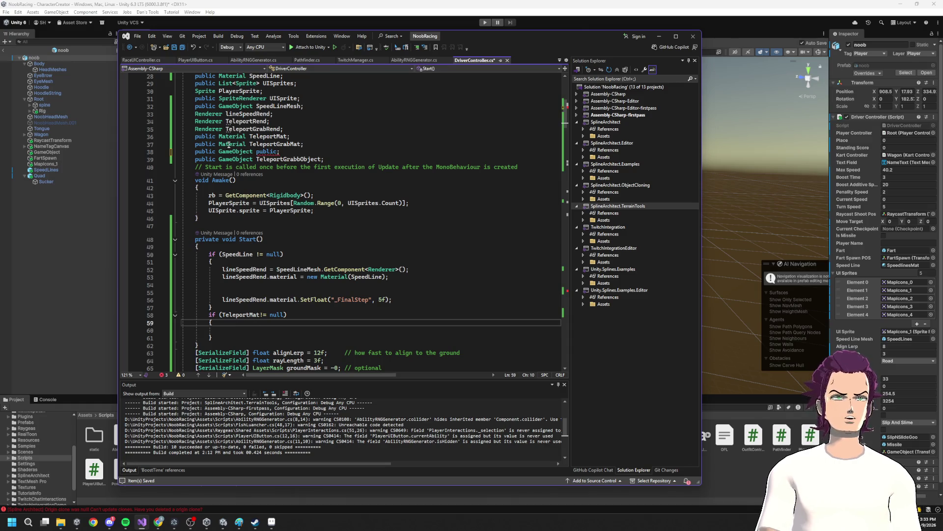
{"action": "double_click", "coordinate": [213, 121]}
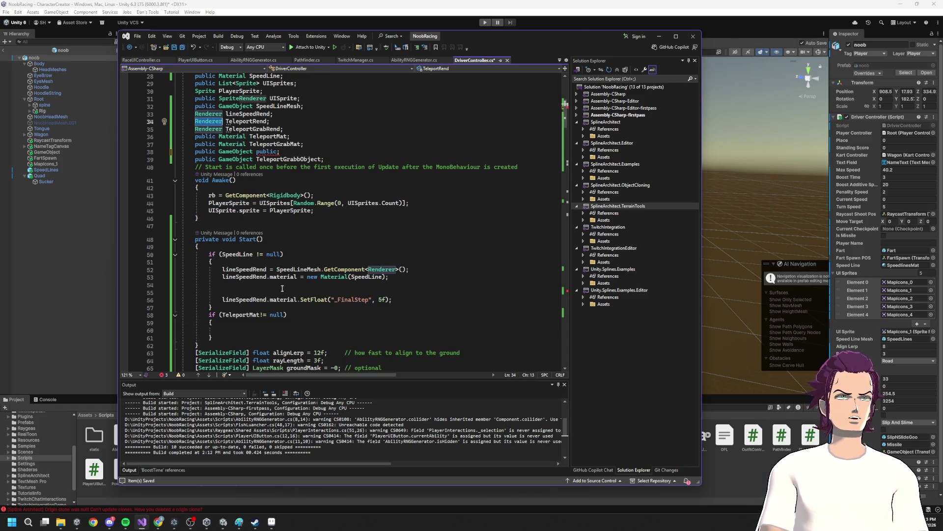
{"action": "key", "text": "ctrl+c"}
{"action": "left_click", "coordinate": [256, 329]}
{"action": "key", "text": "ctrl+v"}
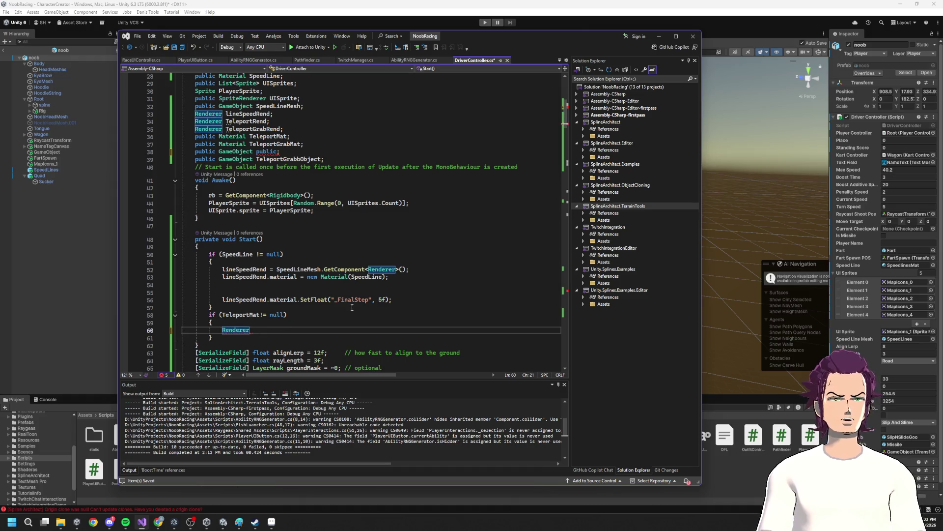
{"action": "double_click", "coordinate": [237, 330]}
{"action": "type", "text": "TeleportRend ="}
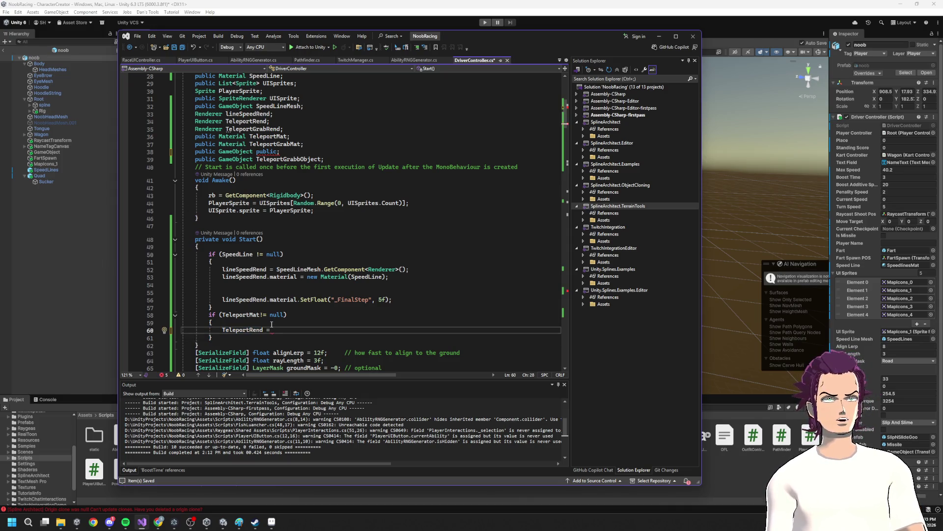
- Rename the field to TeleportObj and finish the line with TeleportObj.GetComponent<Renderer>()
{"action": "double_click", "coordinate": [267, 152]}
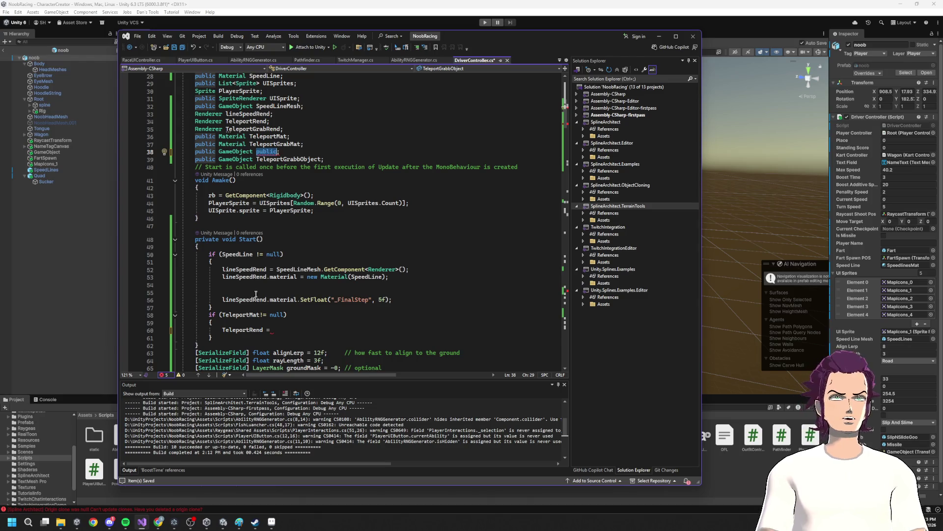
{"action": "type", "text": "Tele"}
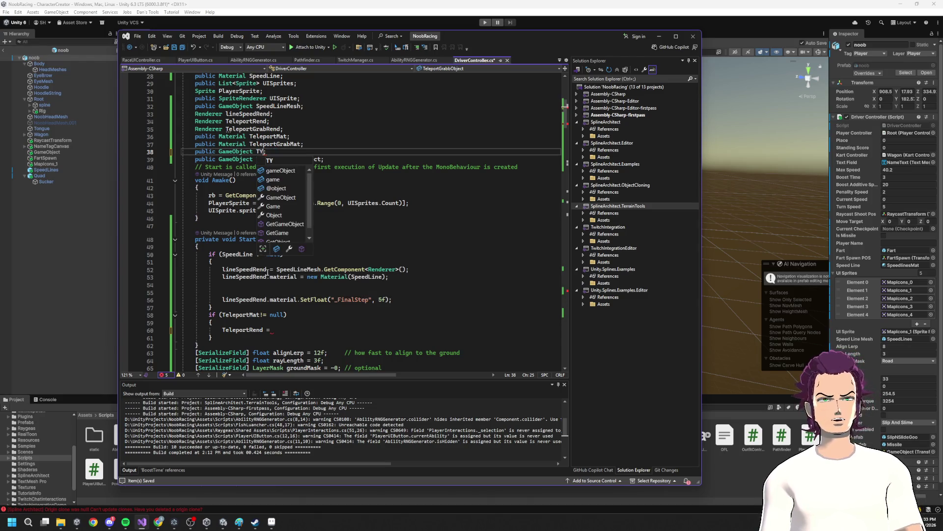
{"action": "type", "text": "portO"}
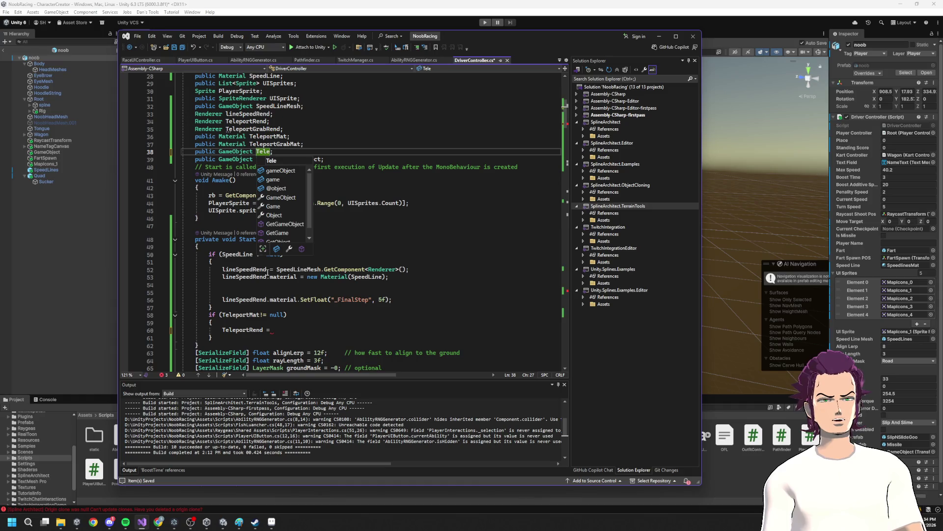
{"action": "type", "text": "bn"}
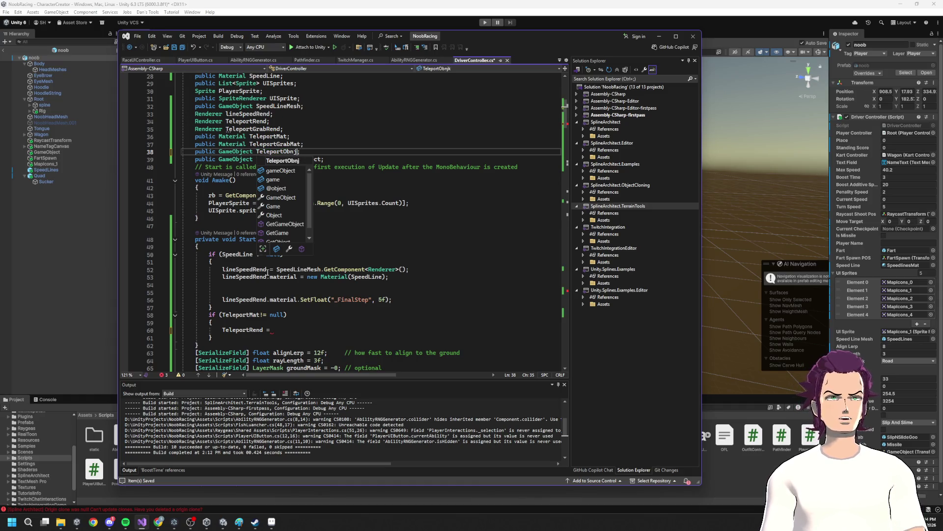
{"action": "type", "text": "j"}
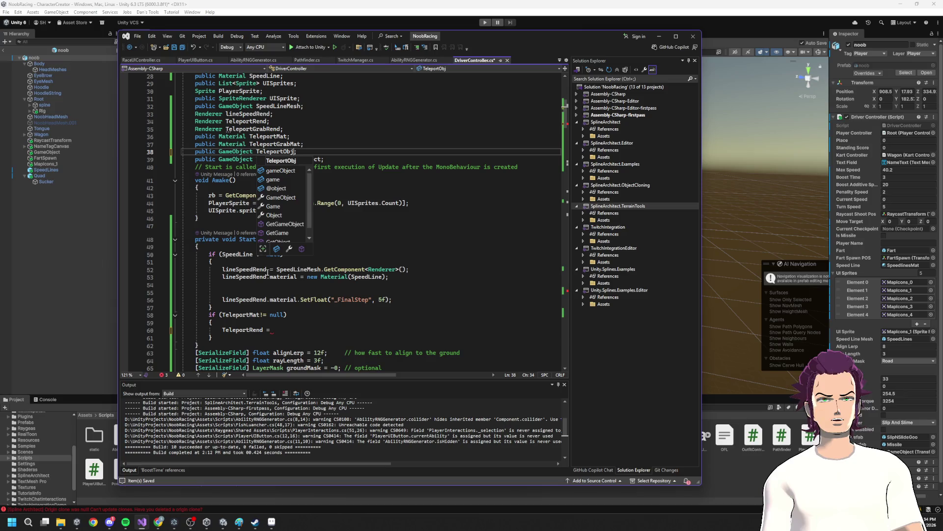
{"action": "key", "text": "Escape"}
{"action": "left_click", "coordinate": [284, 323]}
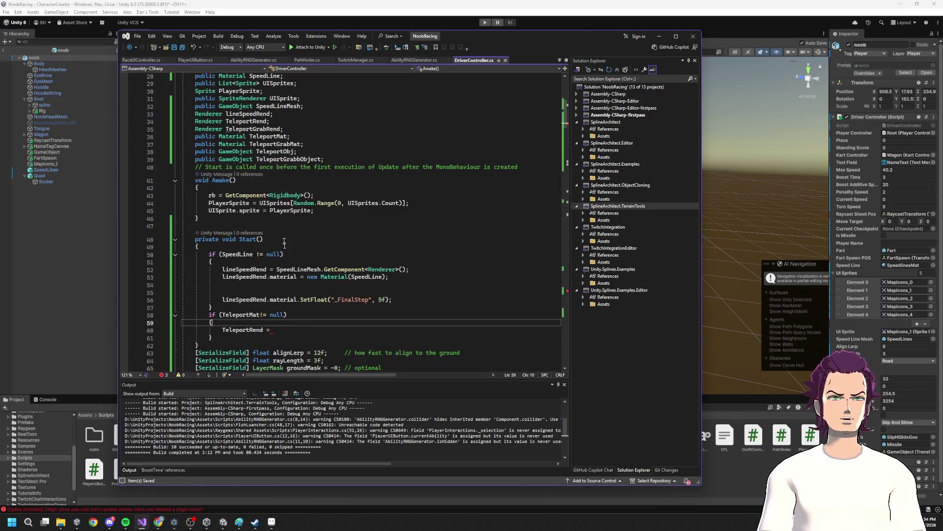
{"action": "double_click", "coordinate": [287, 151]}
{"action": "key", "text": "ctrl+c"}
{"action": "left_click", "coordinate": [343, 330]}
{"action": "key", "text": "ctrl+v"}
{"action": "type", "text": "."}
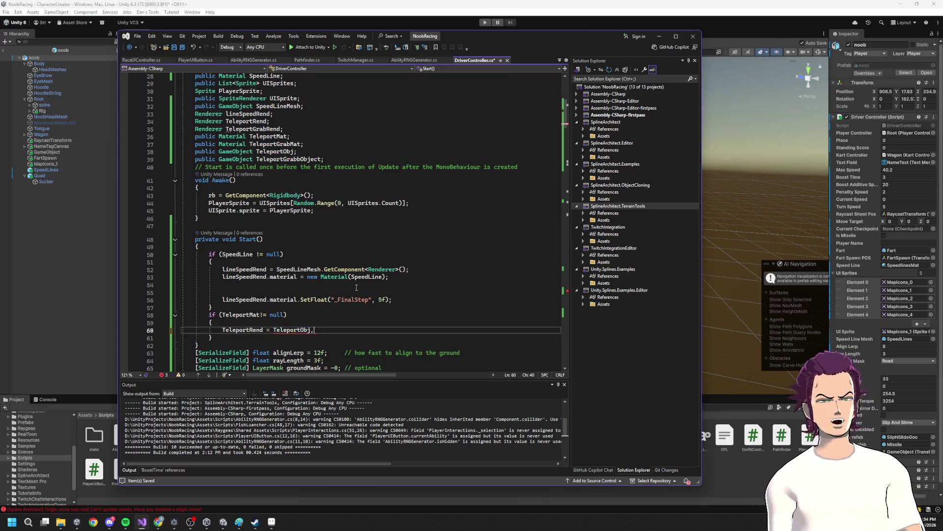
{"action": "type", "text": "GetComponent<Renderer>();"}
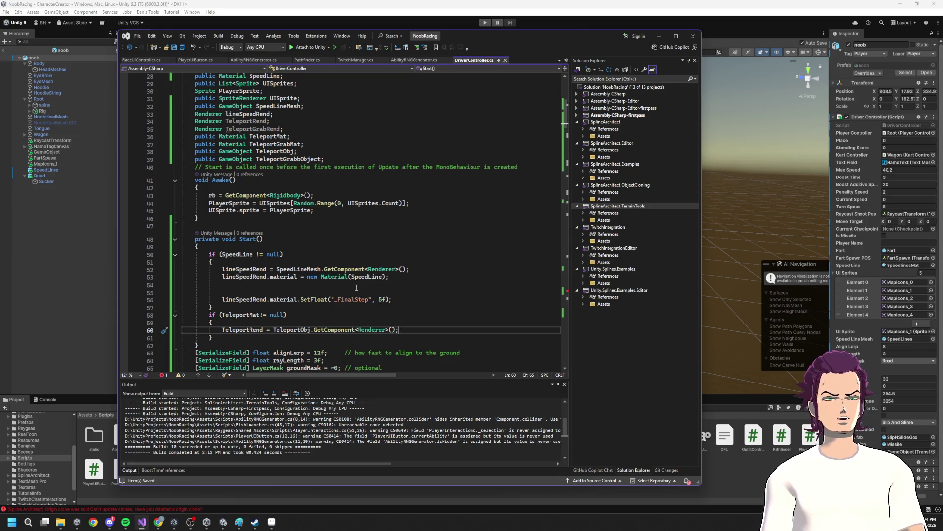
- Add a line in the null check that gets TeleportGrabbObject's Renderer with GetComponent
{"action": "double_click", "coordinate": [294, 159]}
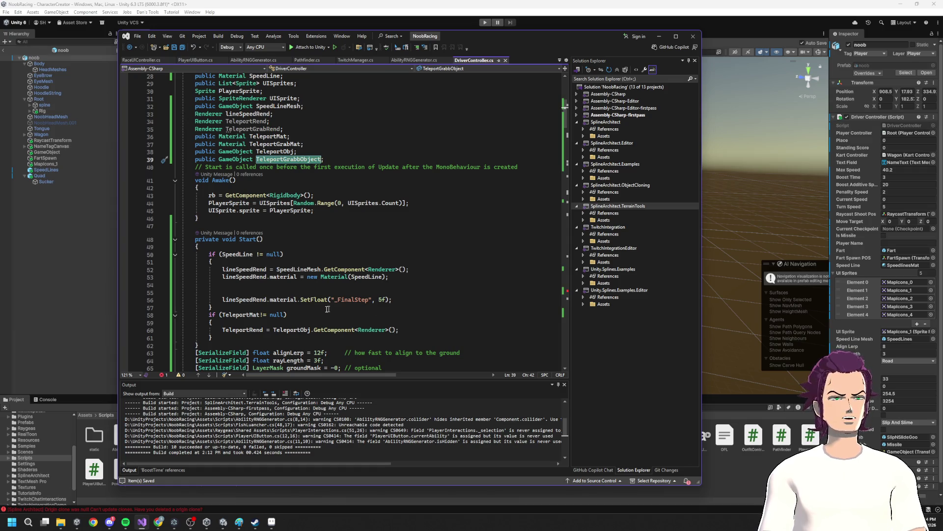
{"action": "double_click", "coordinate": [286, 144]}
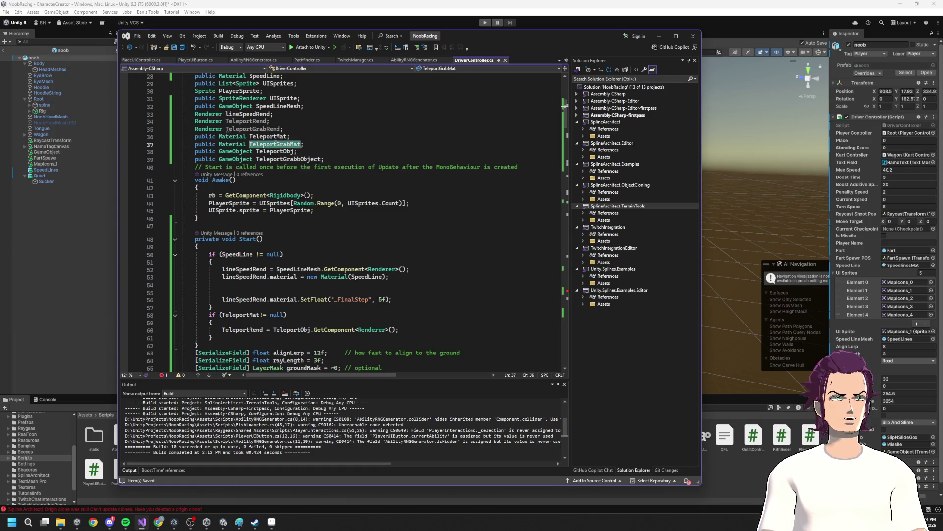
{"action": "left_click", "coordinate": [253, 114]}
{"action": "double_click", "coordinate": [253, 129]}
{"action": "key", "text": "ctrl+v"}
{"action": "left_click", "coordinate": [424, 330]}
{"action": "key", "text": "Return"}
{"action": "type", "text": "TeleportGrabbObject"}
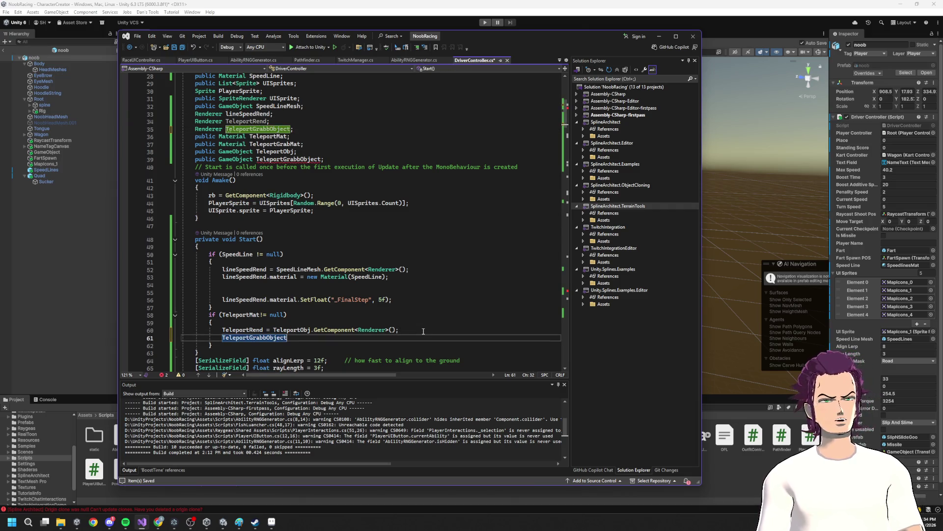
{"action": "type", "text": " = TeleportGrabbObject"}
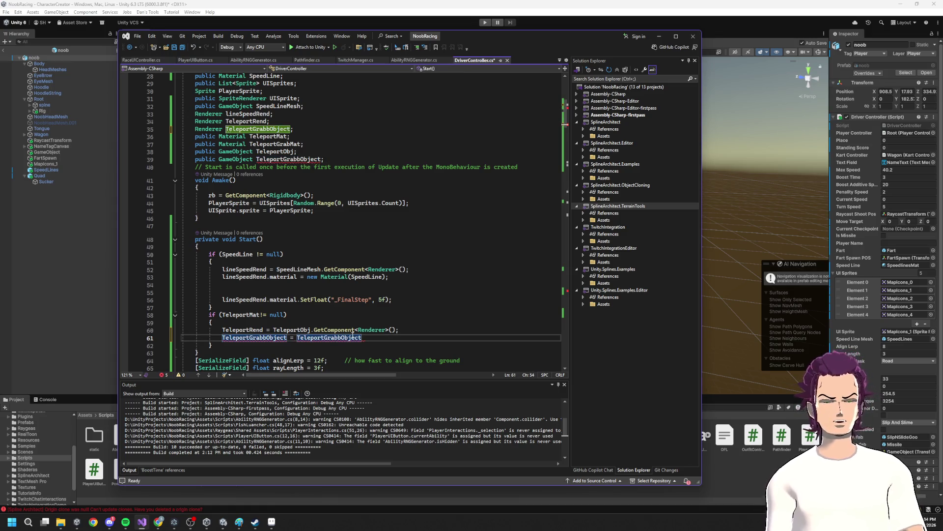
{"action": "type", "text": ".Get"}
{"action": "key", "text": "Tab"}
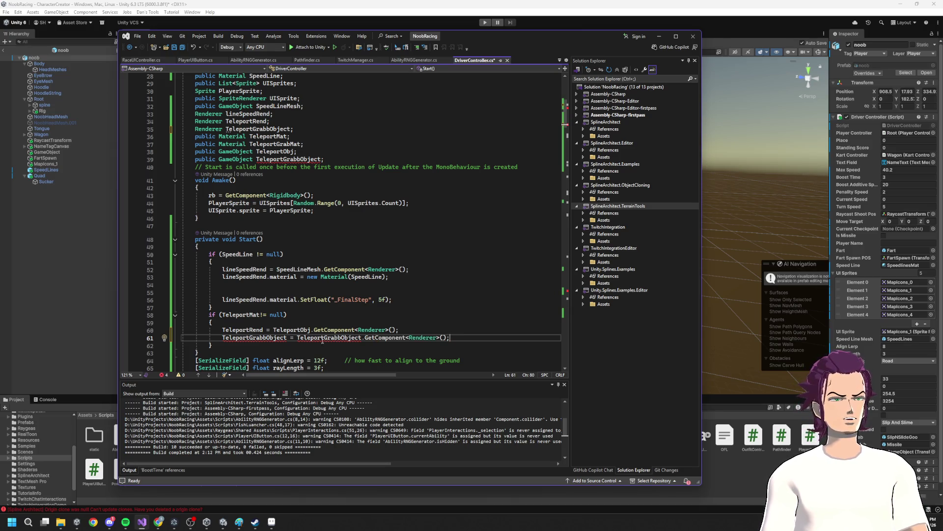
- Rename the line 35 Renderer field to TeleportGrabRend and save the script
{"action": "double_click", "coordinate": [258, 128]}
{"action": "double_click", "coordinate": [254, 337]}
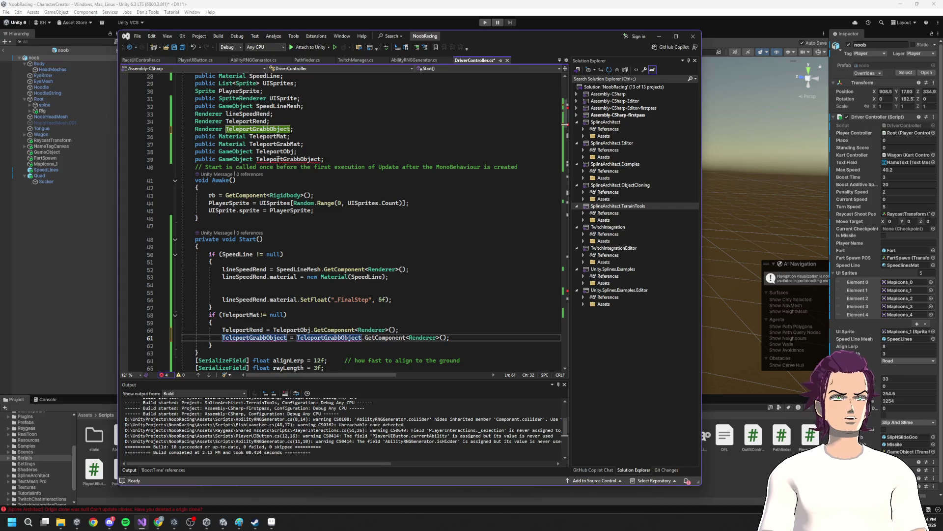
{"action": "left_click", "coordinate": [298, 151]}
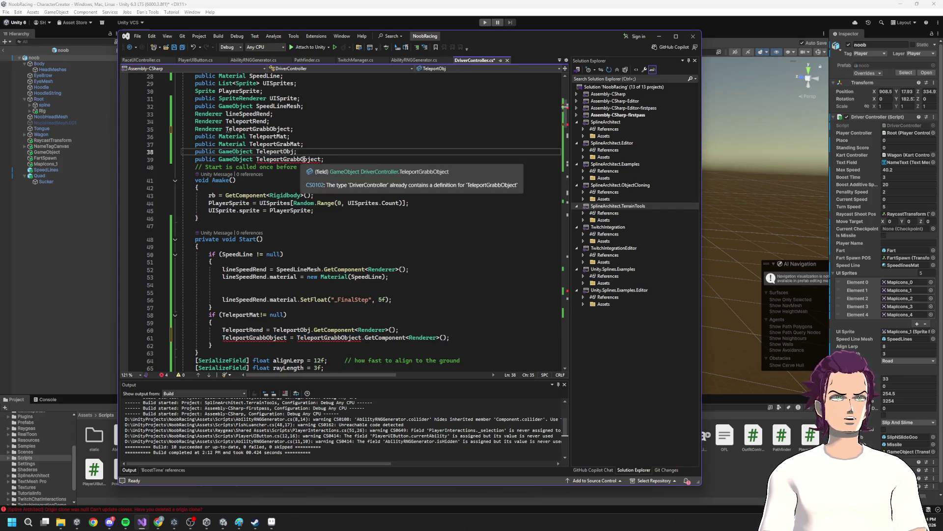
{"action": "left_click", "coordinate": [261, 129]}
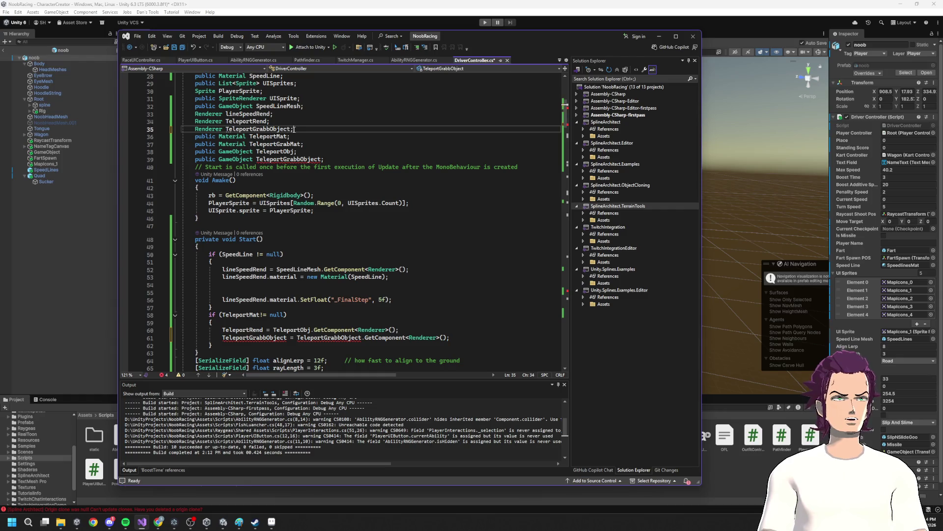
{"action": "key", "text": "ctrl+Delete"}
{"action": "type", "text": "abren"}
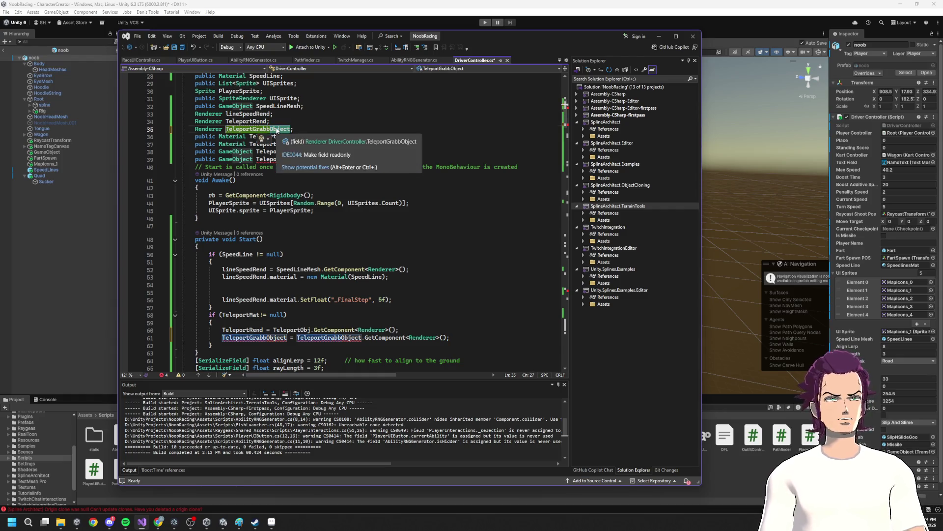
{"action": "type", "text": "d"}
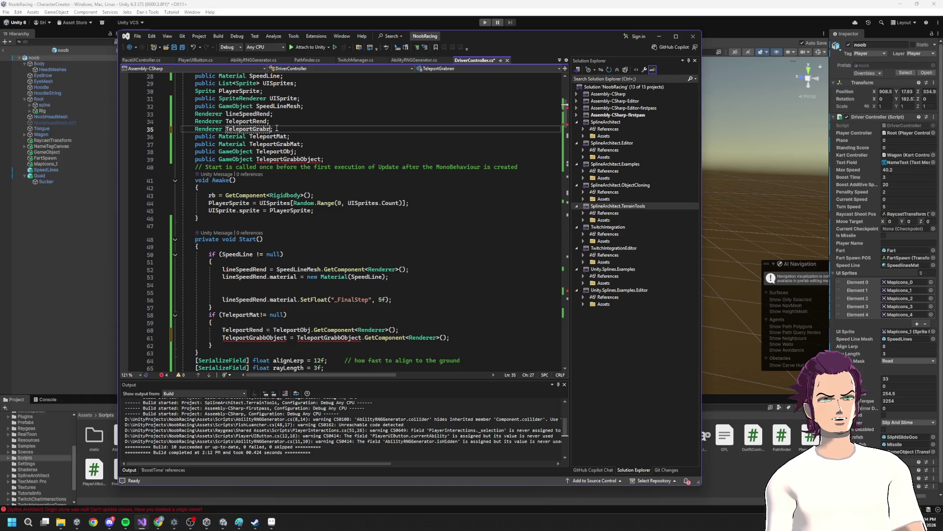
{"action": "type", "text": "e"}
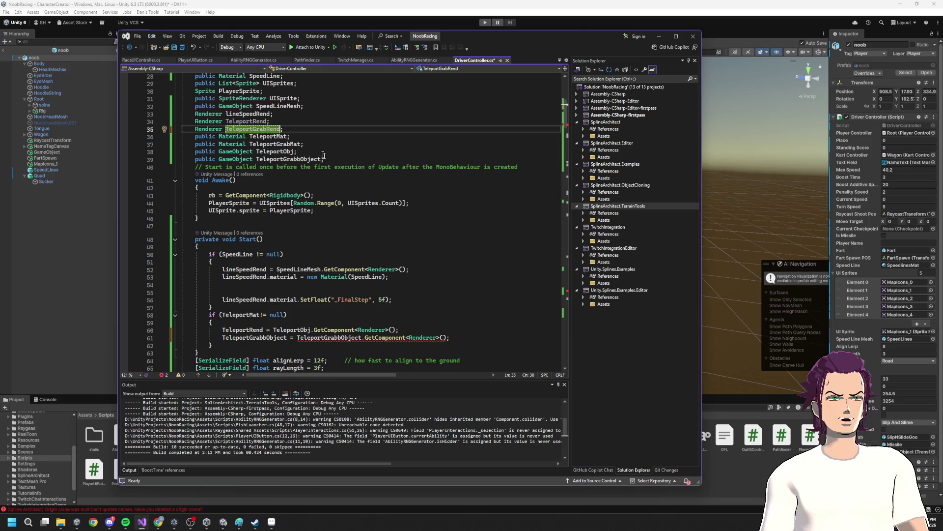
{"action": "key", "text": "ctrl+s"}
- Make line 61 assign the grab object's Renderer to TeleportGrabRend
{"action": "key", "text": "ctrl+c"}
{"action": "double_click", "coordinate": [248, 338]}
{"action": "key", "text": "ctrl+v"}
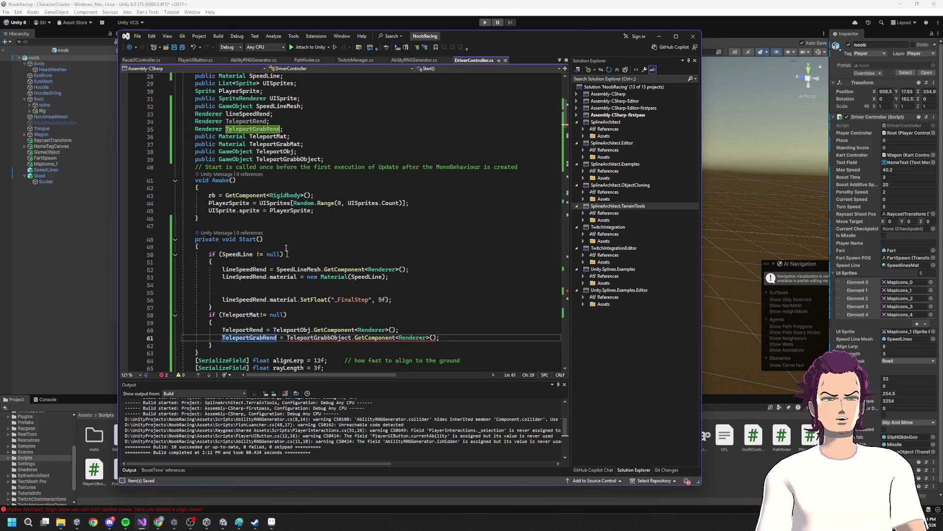
{"action": "left_click", "coordinate": [285, 159]}
{"action": "left_click", "coordinate": [401, 292]}
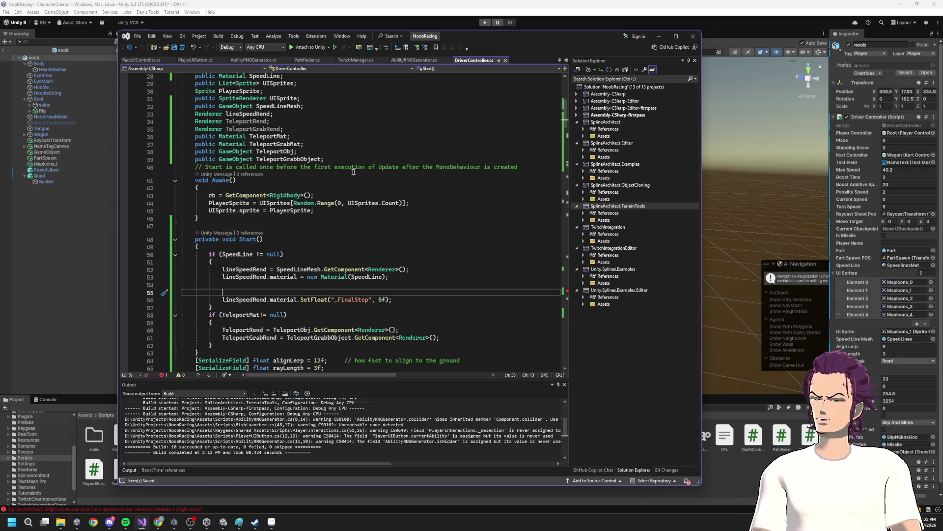
- Delete the extra blank lines between lines 53 and 55 in Start()
{"action": "left_click_drag", "start_coordinate": [223, 292], "coordinate": [183, 286]}
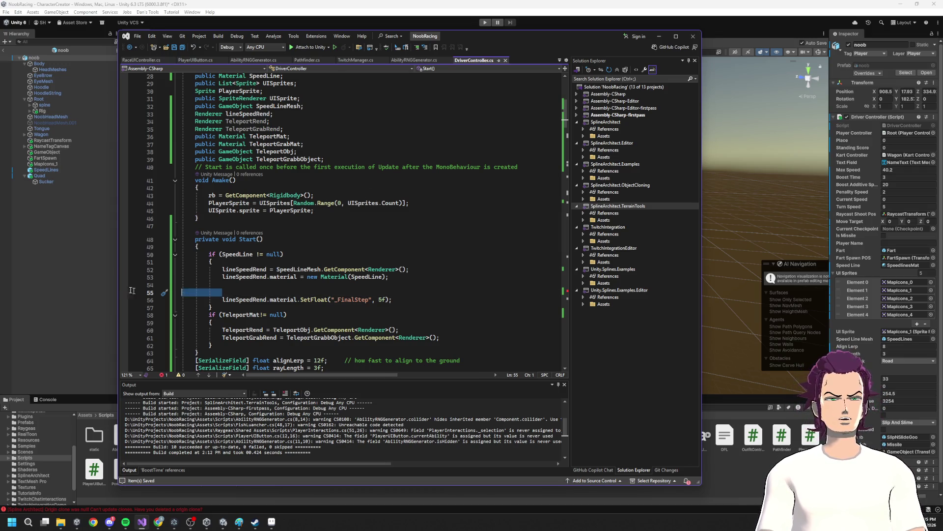
{"action": "key", "text": "ctrl+z"}
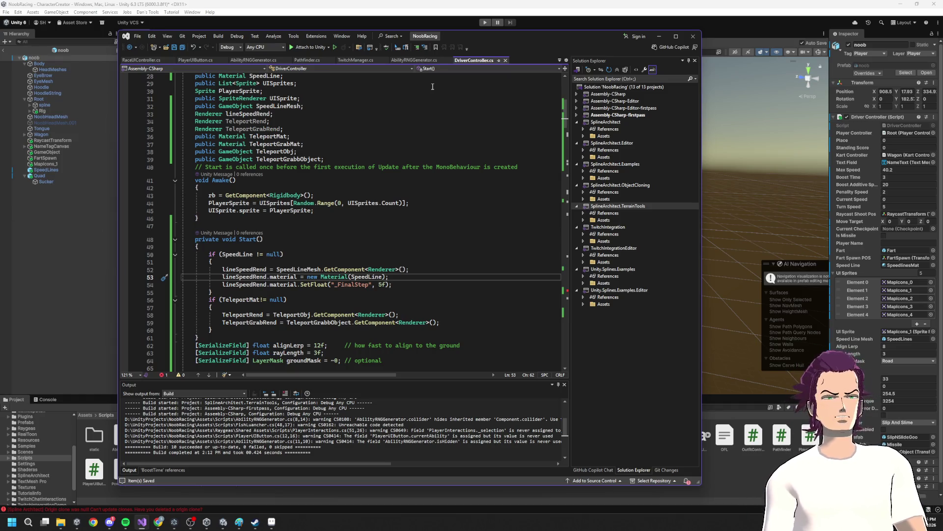
{"action": "left_click", "coordinate": [661, 37]}
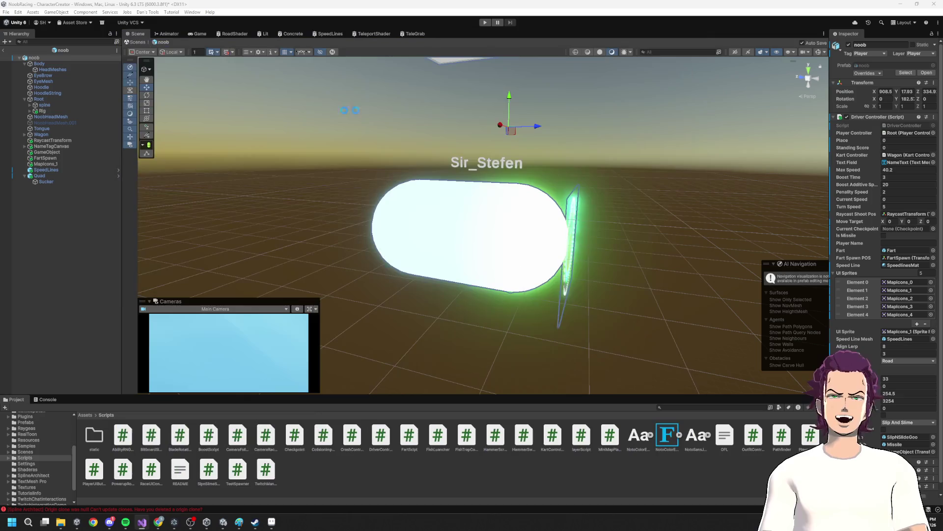
{"action": "left_click", "coordinate": [190, 13]}
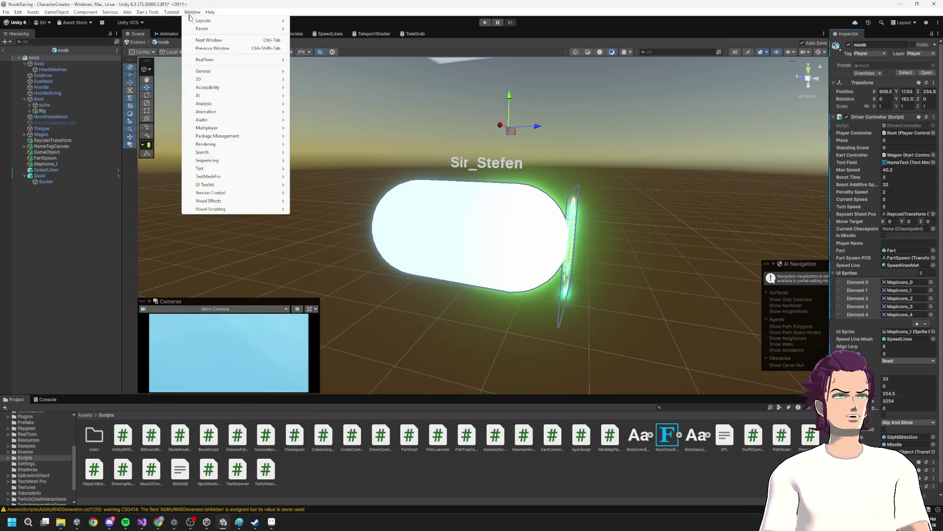
{"action": "mouse_move", "coordinate": [239, 137]}
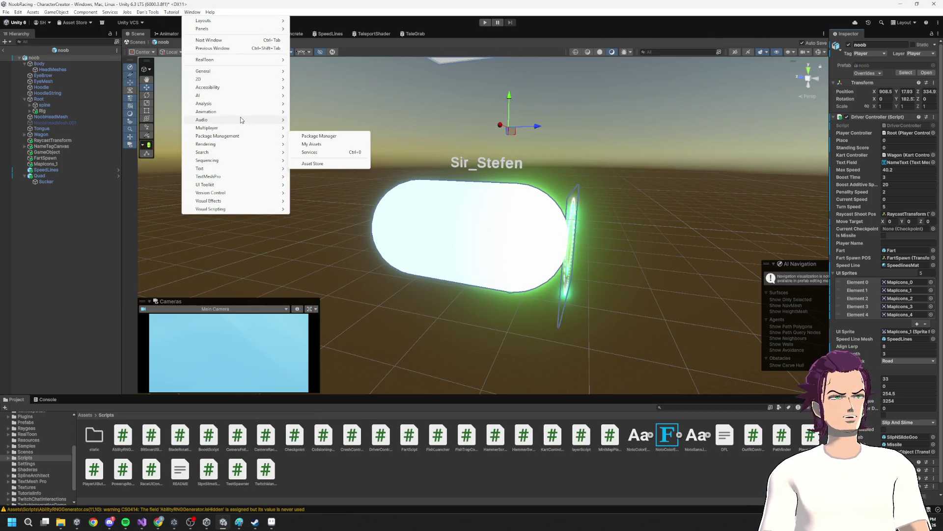
{"action": "left_click", "coordinate": [325, 143]}
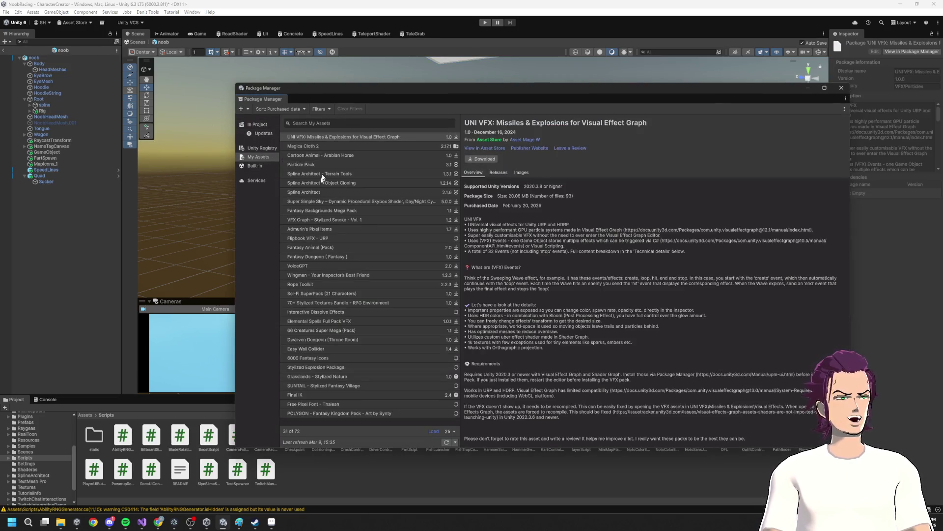
{"action": "left_click", "coordinate": [261, 148]}
{"action": "scroll", "coordinate": [358, 263], "scroll_direction": "down", "scroll_amount": 5}
{"action": "scroll", "coordinate": [369, 281], "scroll_direction": "down", "scroll_amount": 3}
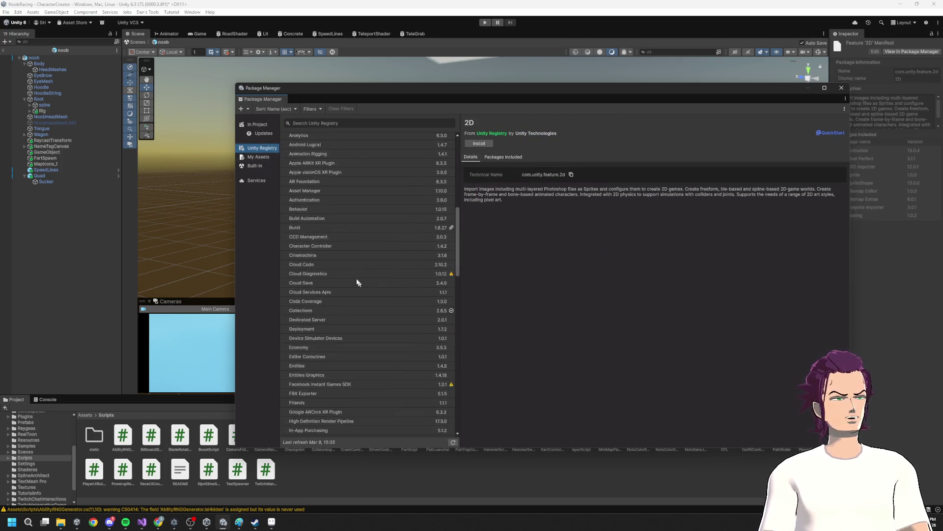
{"action": "scroll", "coordinate": [347, 222], "scroll_direction": "down", "scroll_amount": 20}
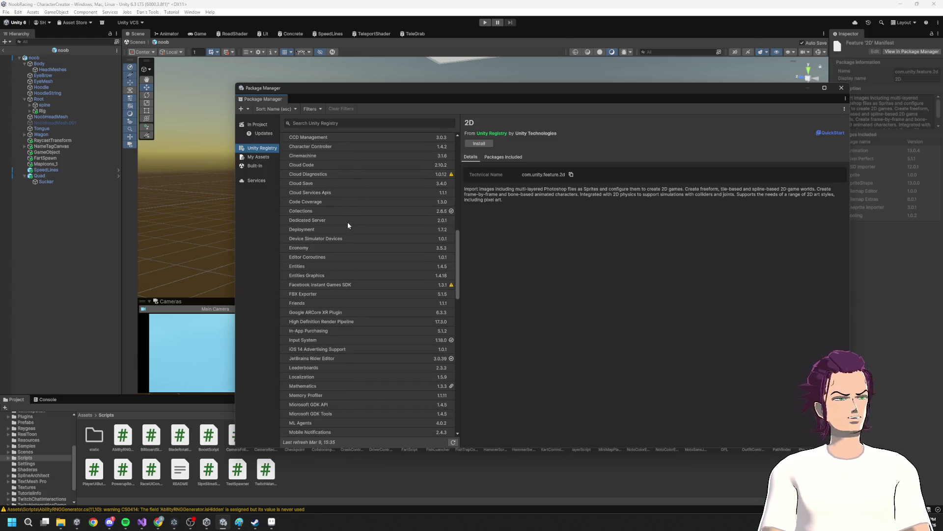
{"action": "scroll", "coordinate": [333, 280], "scroll_direction": "down", "scroll_amount": 3}
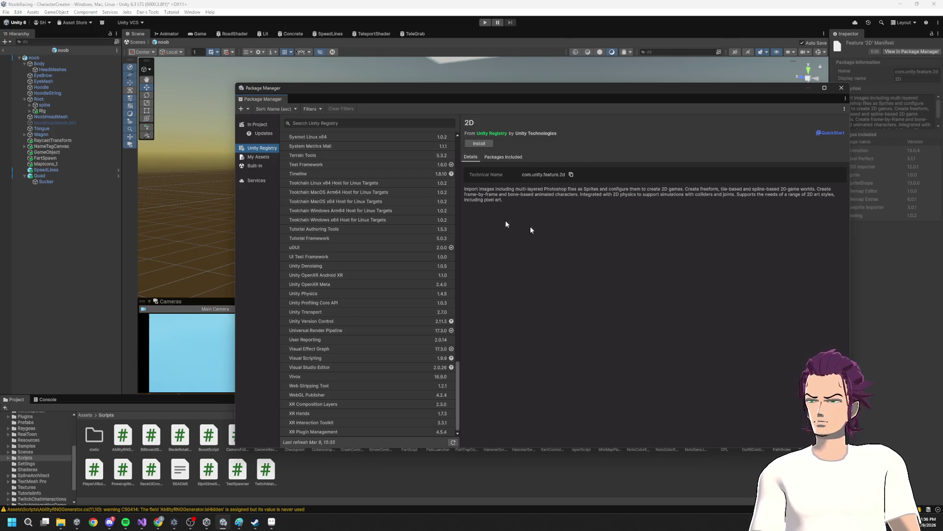
{"action": "scroll", "coordinate": [396, 272], "scroll_direction": "up", "scroll_amount": 10}
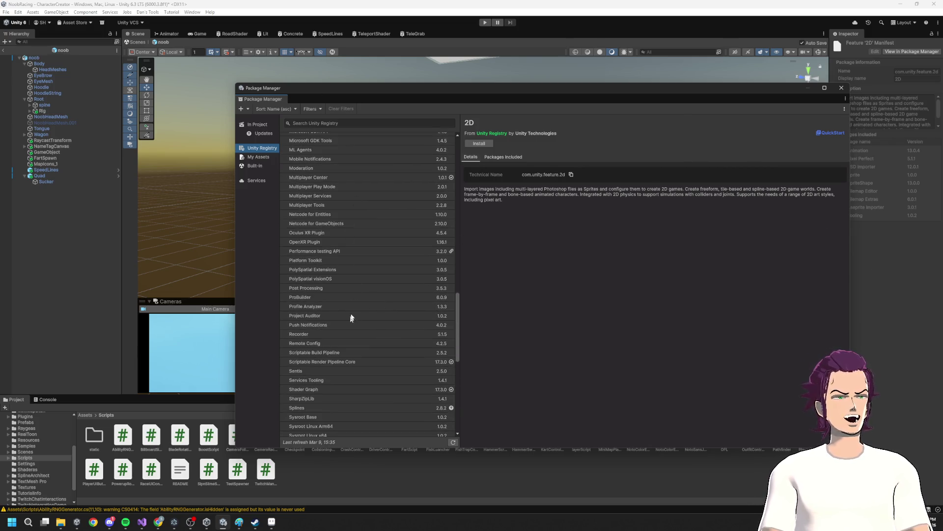
{"action": "scroll", "coordinate": [356, 226], "scroll_direction": "down", "scroll_amount": 10}
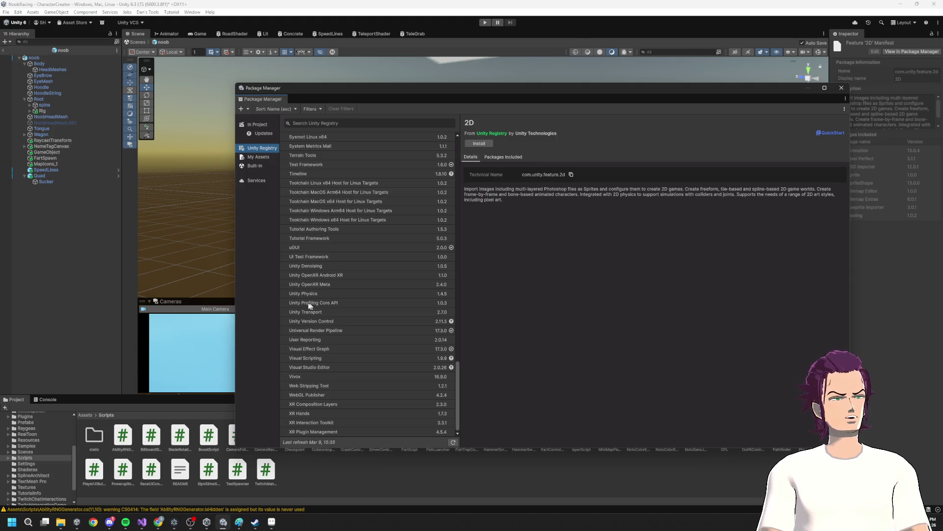
{"action": "left_click", "coordinate": [299, 294]}
{"action": "left_click", "coordinate": [305, 303]}
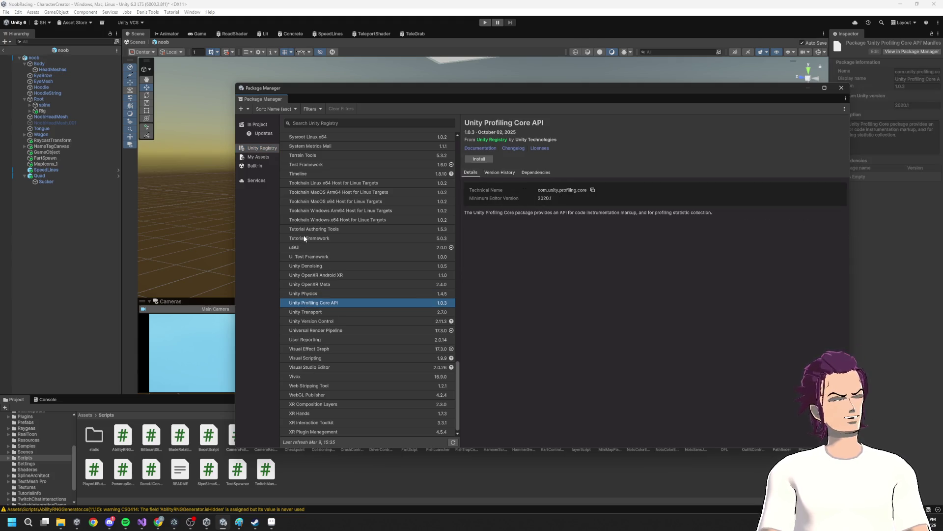
{"action": "left_click", "coordinate": [321, 404]}
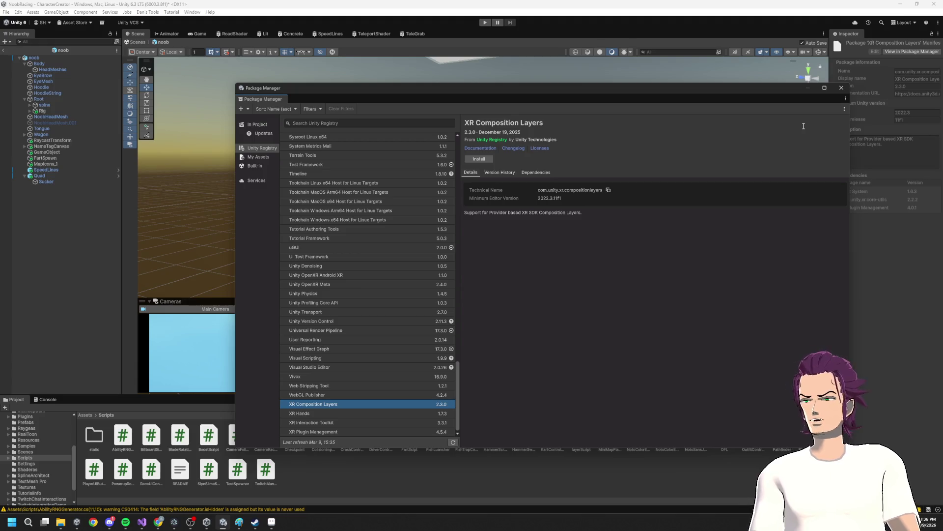
{"action": "left_click", "coordinate": [841, 89]}
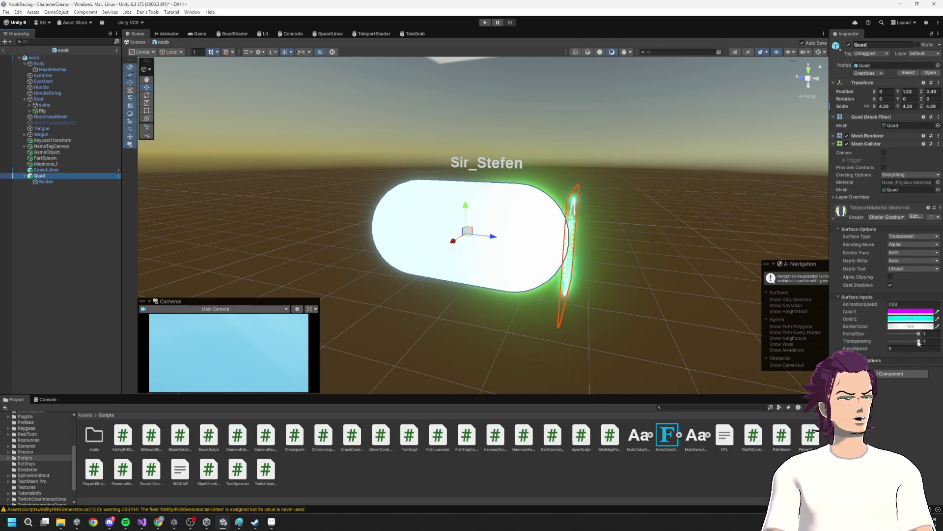
- Review the Quad material's Transparency and PortalSize settings, then go back to DriverController.cs
{"action": "left_click", "coordinate": [924, 341]}
{"action": "left_click", "coordinate": [925, 334]}
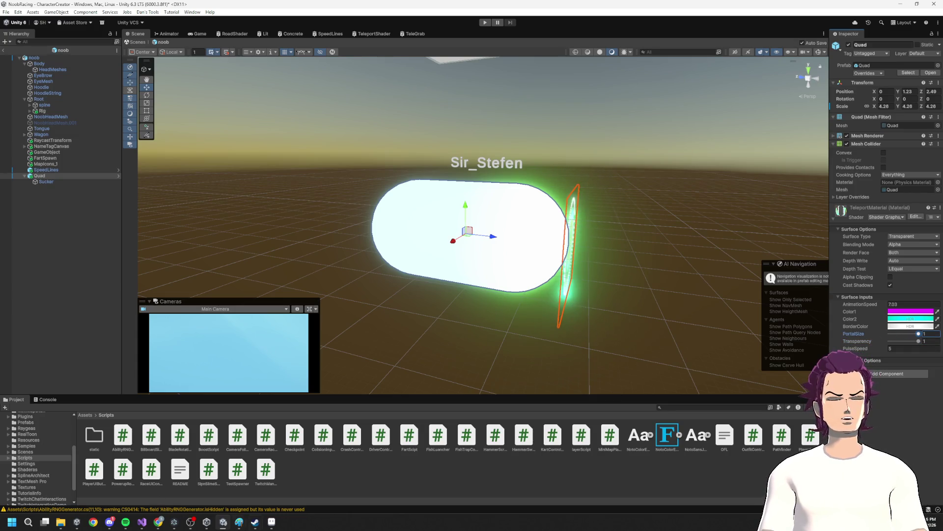
{"action": "left_click", "coordinate": [142, 523]}
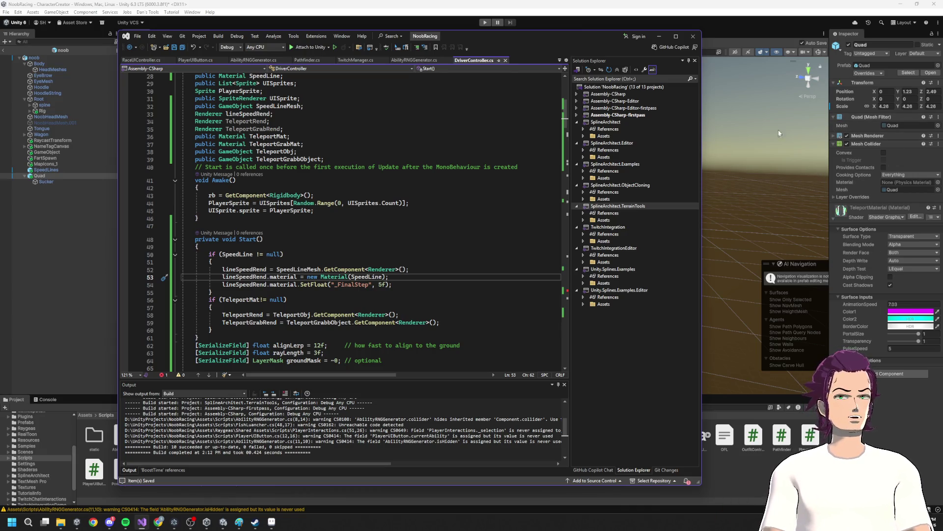
- Add a TeleportRend material line below the TeleportRend assignment, adapted from the SpeedLine line
{"action": "left_click", "coordinate": [430, 288]}
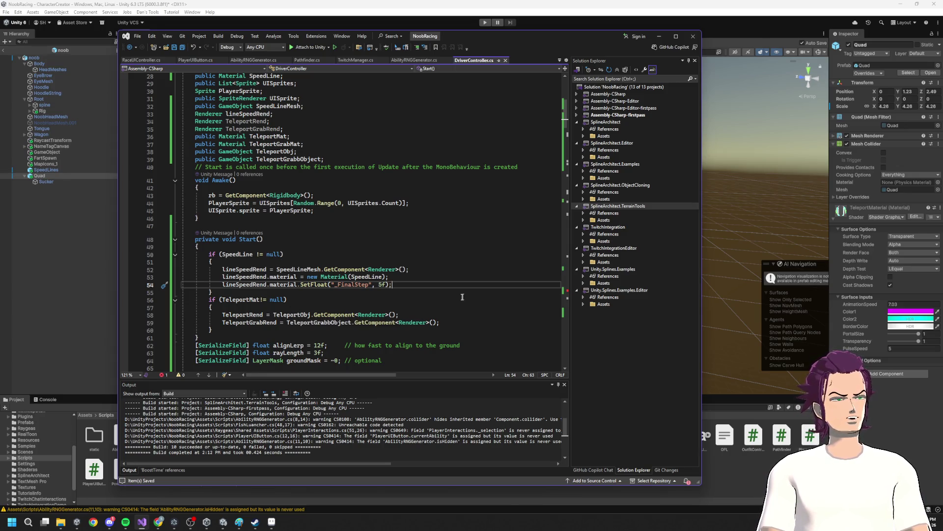
{"action": "left_click_drag", "start_coordinate": [247, 315], "coordinate": [517, 330]}
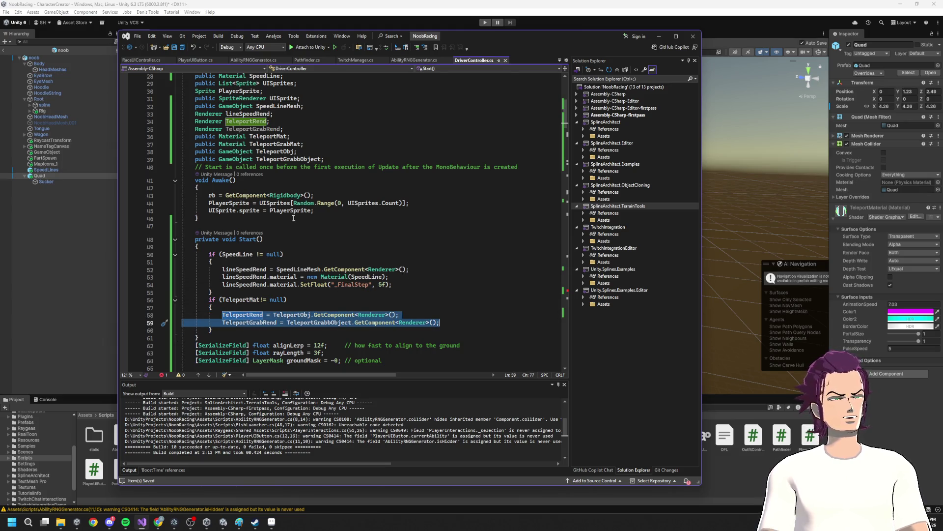
{"action": "left_click_drag", "start_coordinate": [389, 277], "coordinate": [211, 276]}
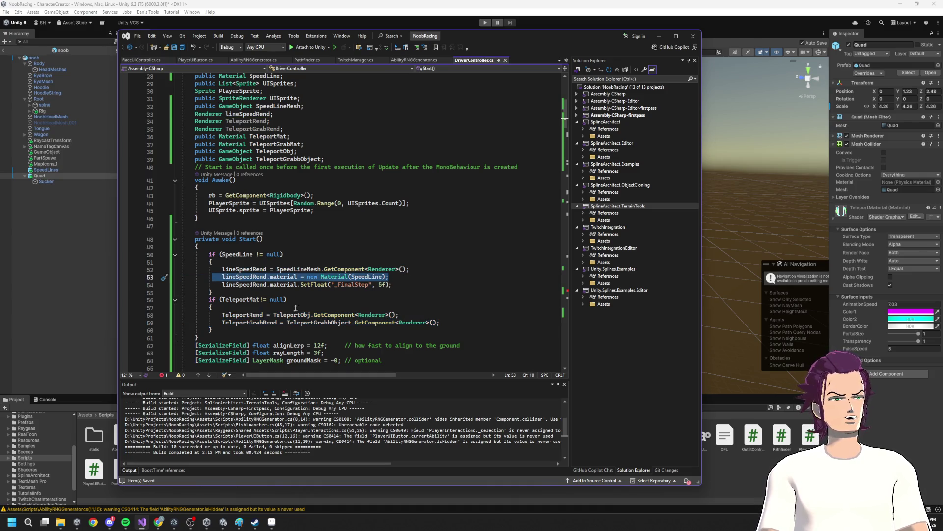
{"action": "left_click", "coordinate": [417, 316]}
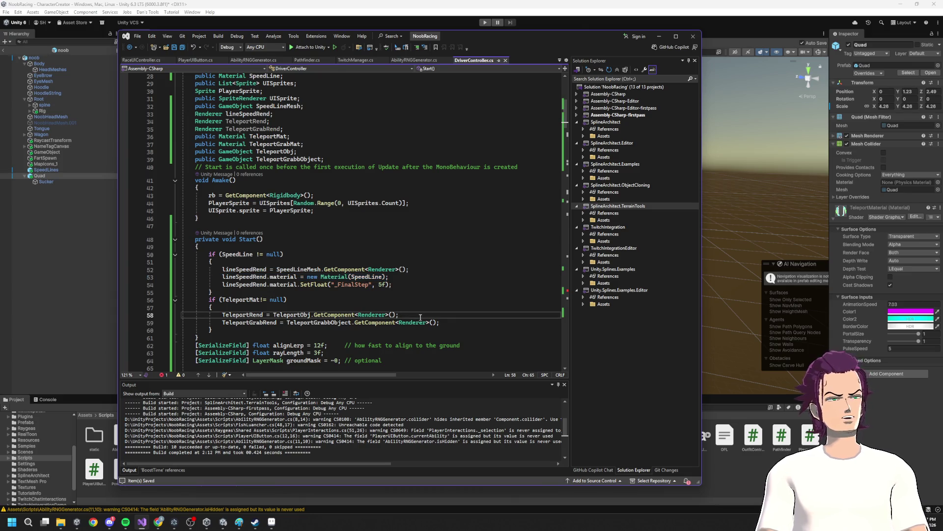
{"action": "key", "text": "Return"}
{"action": "double_click", "coordinate": [242, 315]}
{"action": "key", "text": "ctrl+c"}
{"action": "double_click", "coordinate": [243, 322]}
{"action": "key", "text": "ctrl+v"}
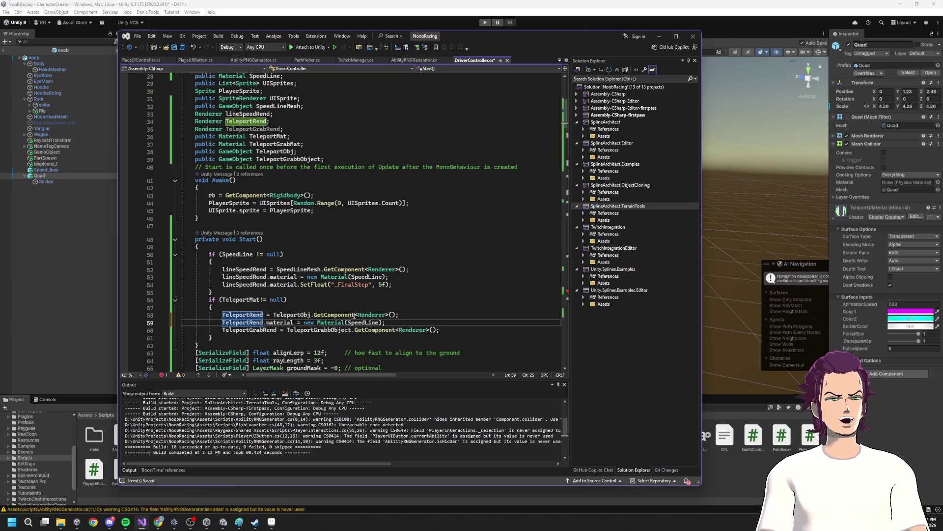
- Use TeleportMat as the source of the new TeleportRend material
{"action": "double_click", "coordinate": [359, 323]}
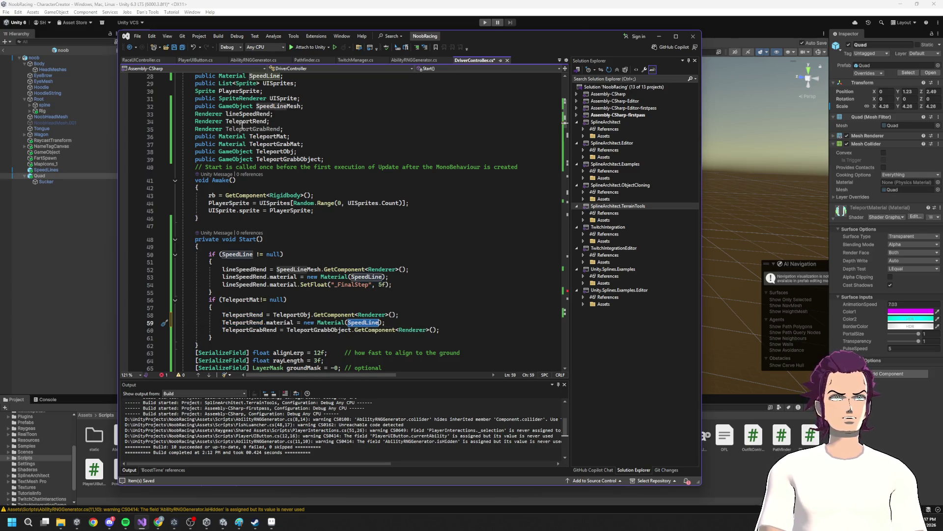
{"action": "double_click", "coordinate": [272, 137]}
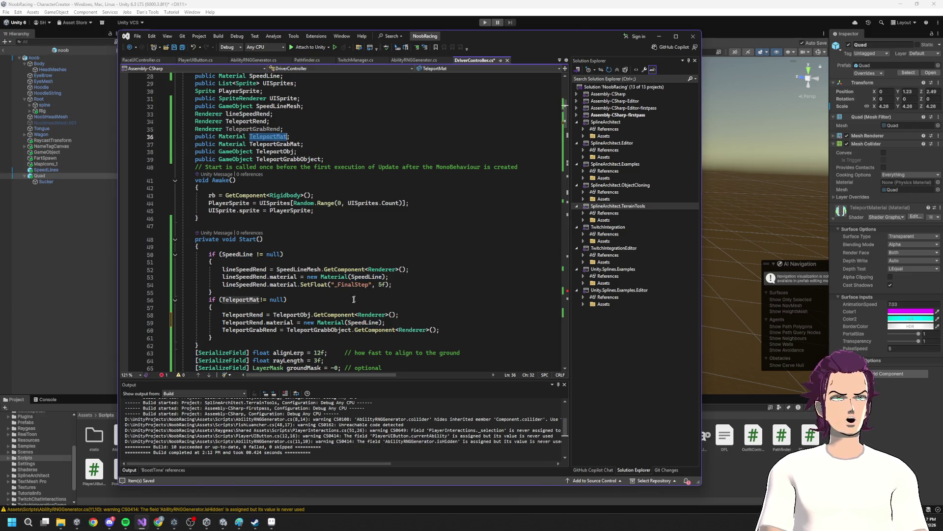
{"action": "key", "text": "ctrl+c"}
{"action": "double_click", "coordinate": [358, 323]}
{"action": "key", "text": "ctrl+v"}
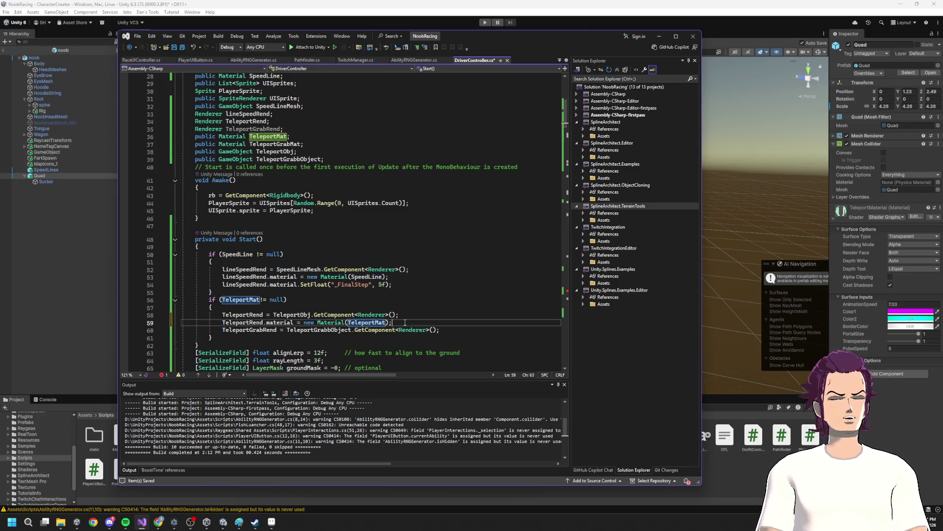
- Add a matching TeleportGrabRend material line built from TeleportGrabMat
{"action": "left_click", "coordinate": [447, 330]}
{"action": "key", "text": "Return"}
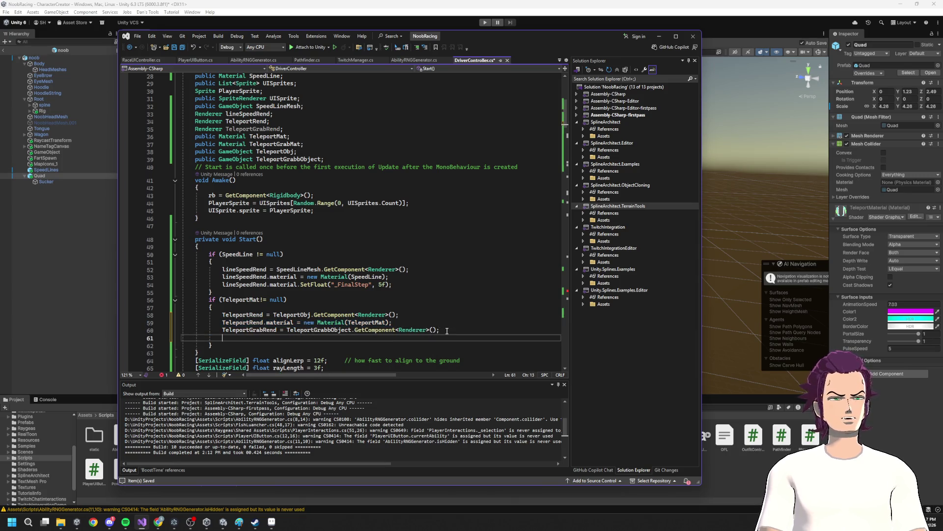
{"action": "double_click", "coordinate": [250, 331]}
{"action": "key", "text": "ctrl+c"}
{"action": "double_click", "coordinate": [241, 338]}
{"action": "key", "text": "ctrl+v"}
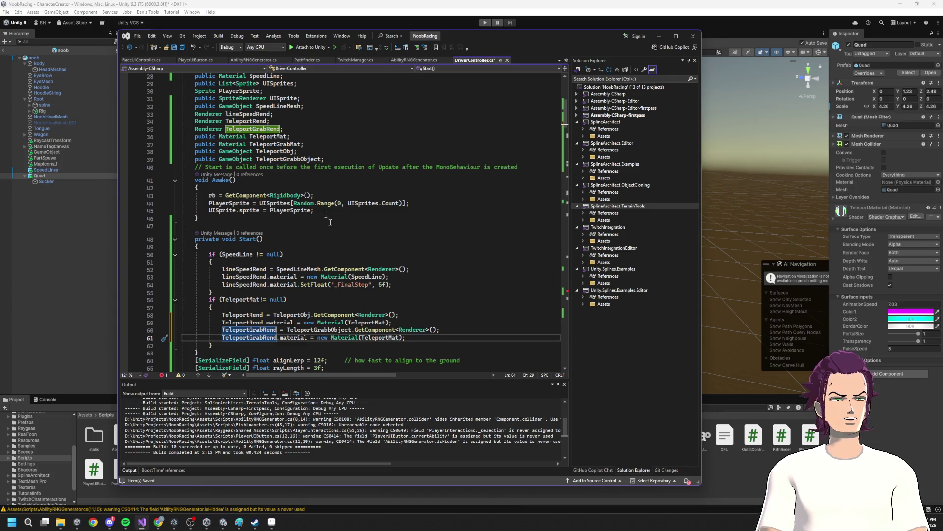
{"action": "left_click", "coordinate": [255, 130]}
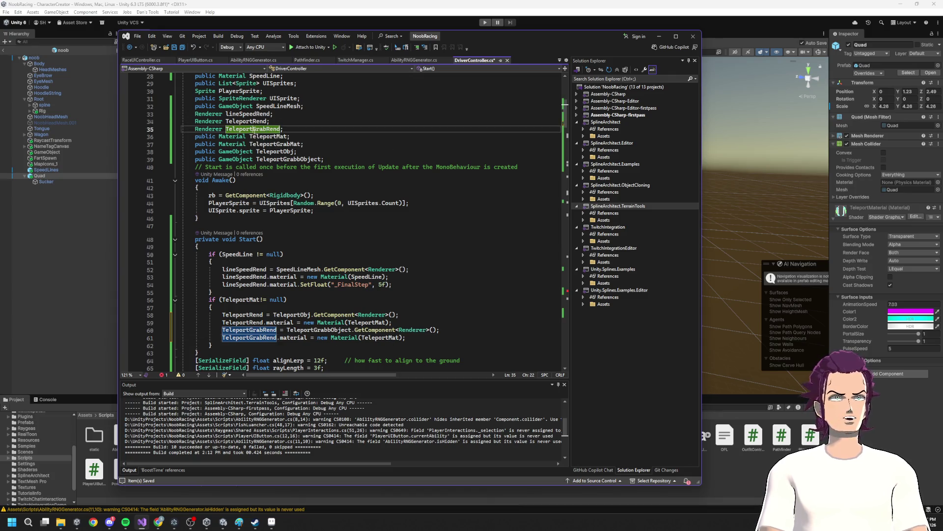
{"action": "double_click", "coordinate": [379, 337]}
{"action": "key", "text": "ctrl+v"}
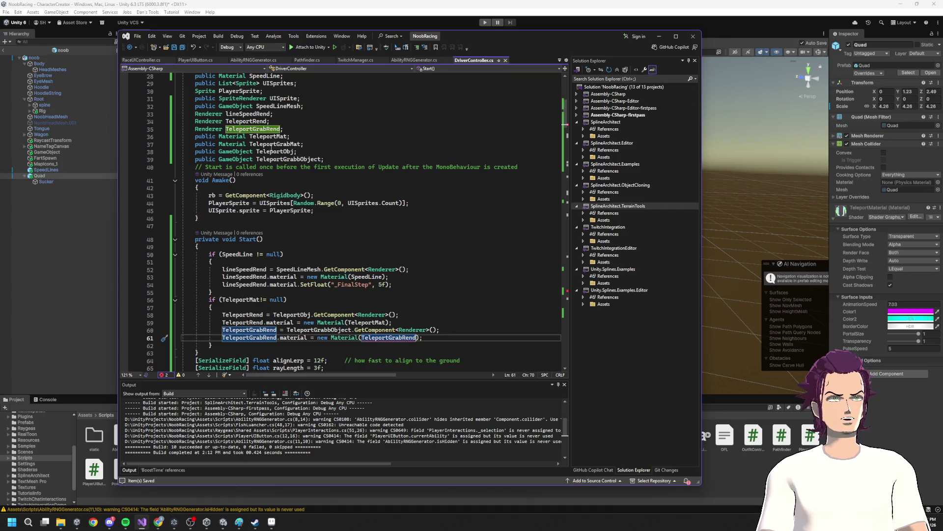
{"action": "double_click", "coordinate": [287, 144]}
{"action": "double_click", "coordinate": [396, 337]}
{"action": "key", "text": "ctrl+v"}
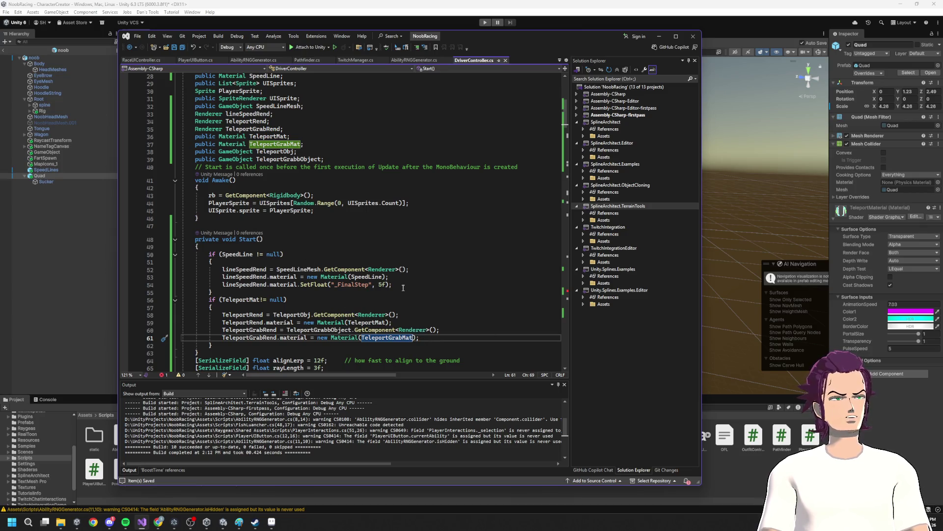
- Copy the speed-line _FinalStep SetFloat line and insert it after line 59
{"action": "mouse_move", "coordinate": [404, 286]}
{"action": "left_mouse_down"}
{"action": "mouse_move", "coordinate": [223, 278]}
{"action": "mouse_move", "coordinate": [222, 291]}
{"action": "left_mouse_up"}
{"action": "left_click", "coordinate": [407, 323]}
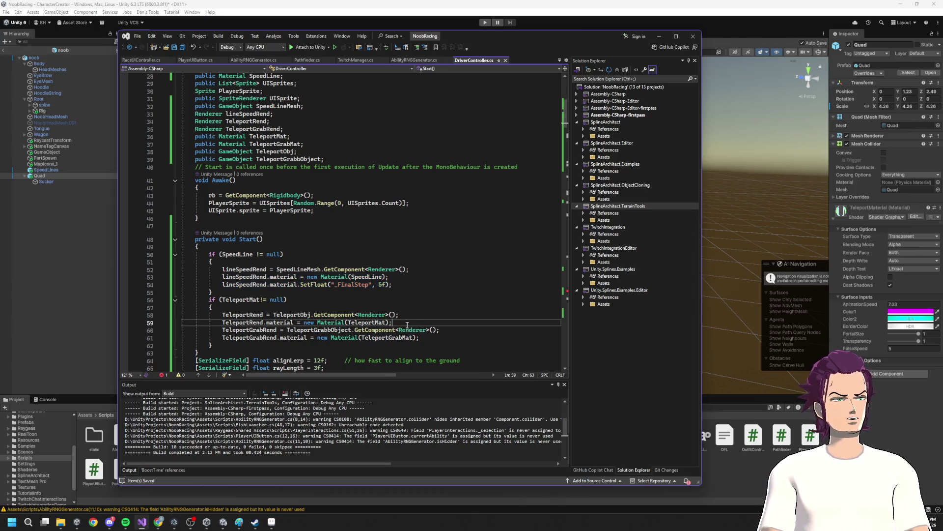
{"action": "key", "text": "Return"}
{"action": "type", "text": "lineSpeedRend.material.SetFloat(\"_FinalStep\", -1f);"}
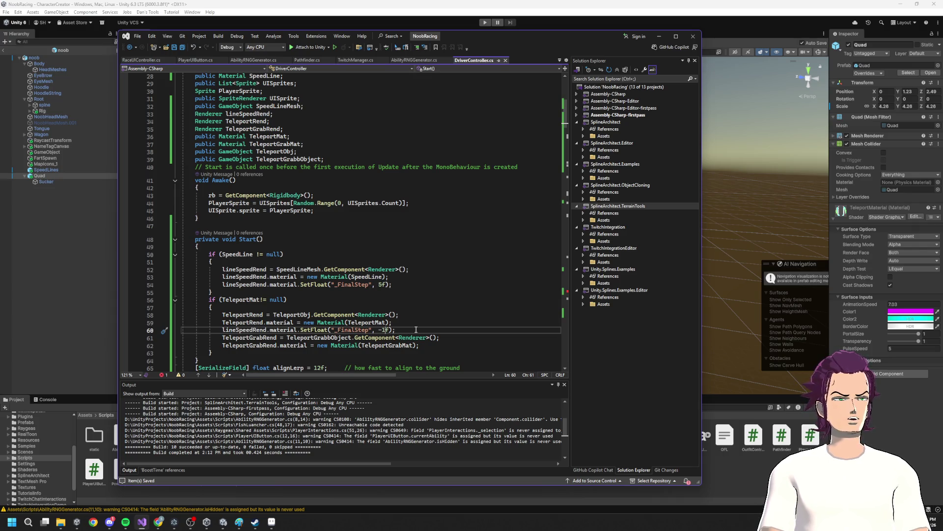
- Make the pasted _FinalStep SetFloat line target TeleportRend instead of lineSpeedRend
{"action": "double_click", "coordinate": [245, 324]}
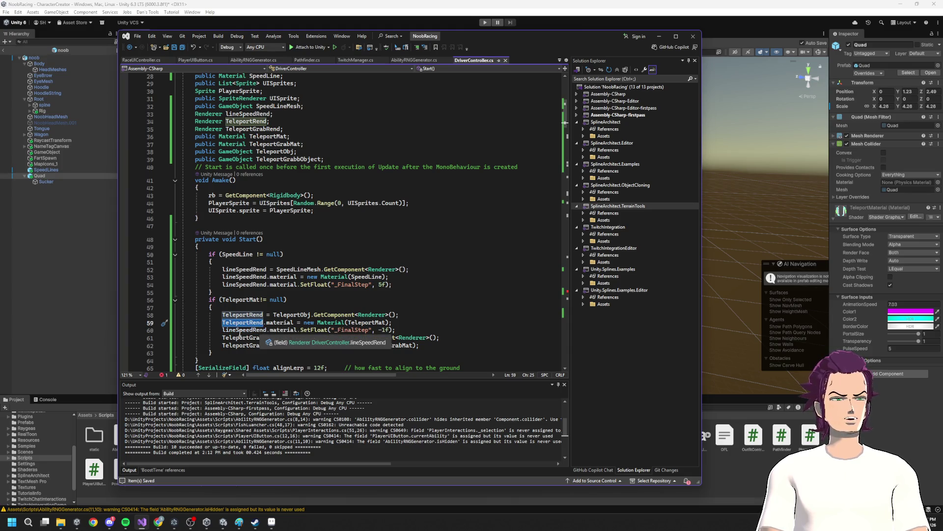
{"action": "double_click", "coordinate": [241, 330]}
{"action": "key", "text": "ctrl+v"}
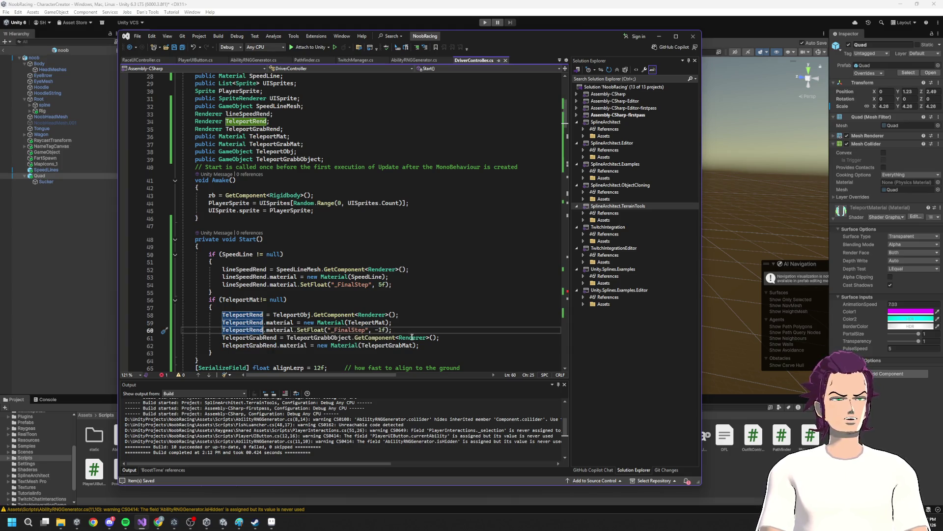
- Duplicate the _FinalStep line below the grab material line for TeleportGrabRend
{"action": "left_click_drag", "start_coordinate": [392, 330], "coordinate": [209, 329]}
{"action": "left_click", "coordinate": [422, 345]}
{"action": "key", "text": "Return"}
{"action": "double_click", "coordinate": [251, 353]}
{"action": "key", "text": "ctrl+v"}
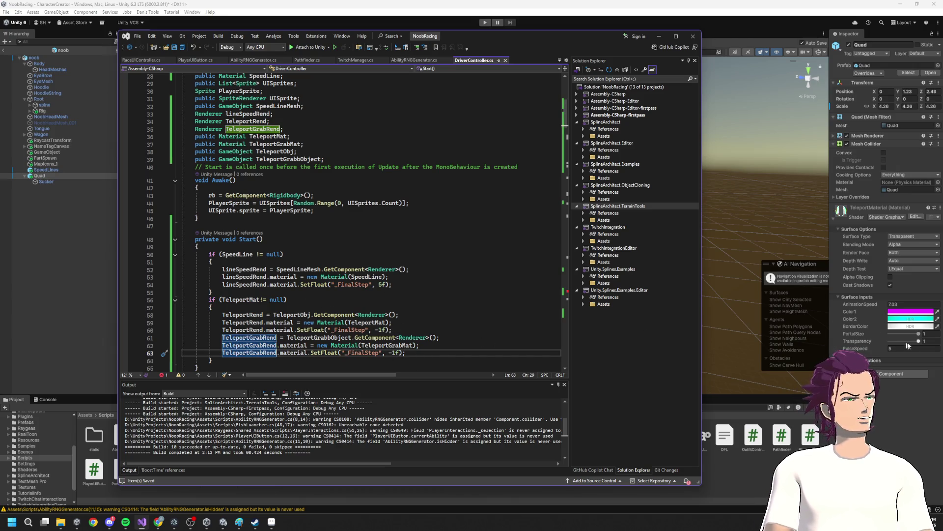
{"action": "scroll", "coordinate": [324, 217], "scroll_direction": "down", "scroll_amount": 20}
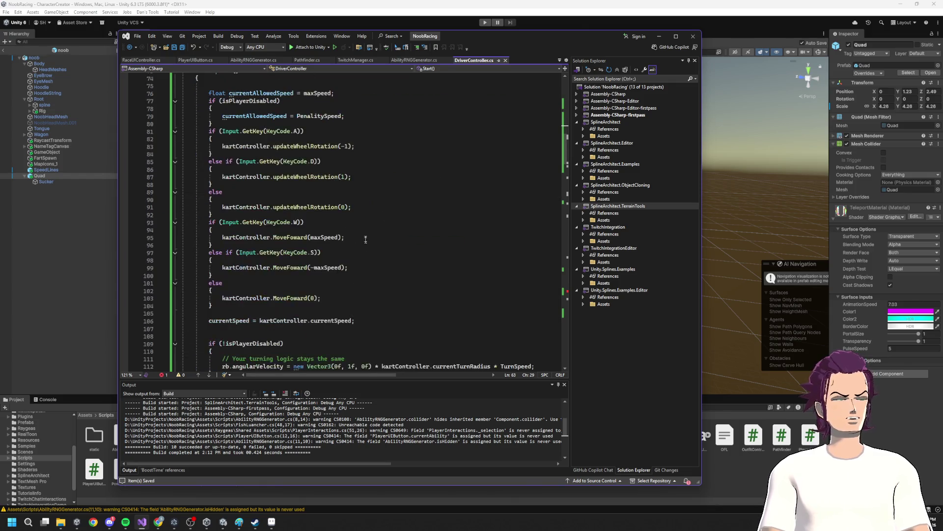
{"action": "scroll", "coordinate": [369, 231], "scroll_direction": "down", "scroll_amount": 7}
{"action": "scroll", "coordinate": [361, 245], "scroll_direction": "up", "scroll_amount": 20}
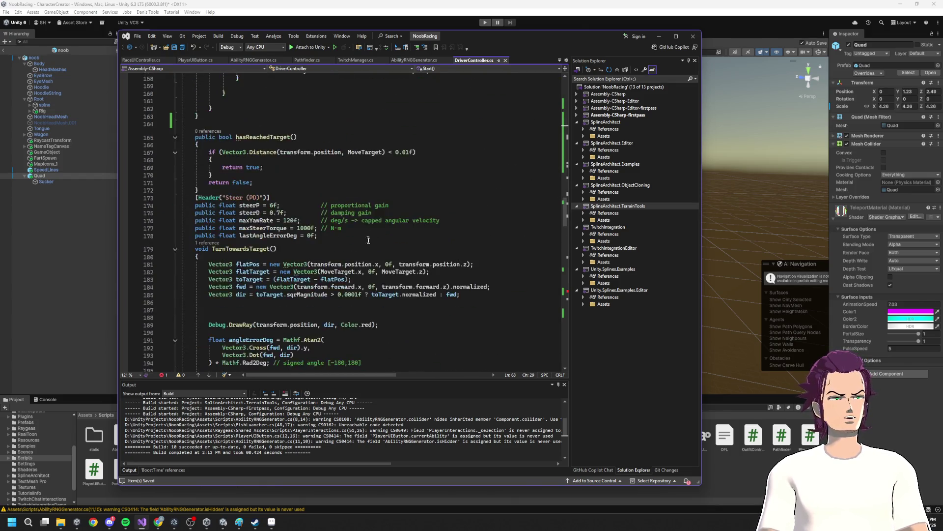
{"action": "scroll", "coordinate": [356, 256], "scroll_direction": "up", "scroll_amount": 9}
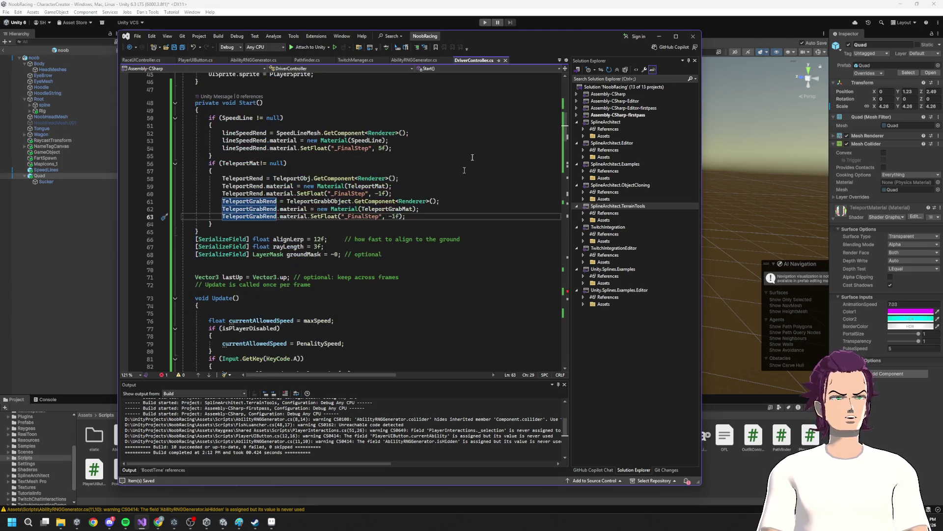
{"action": "left_click", "coordinate": [659, 37]}
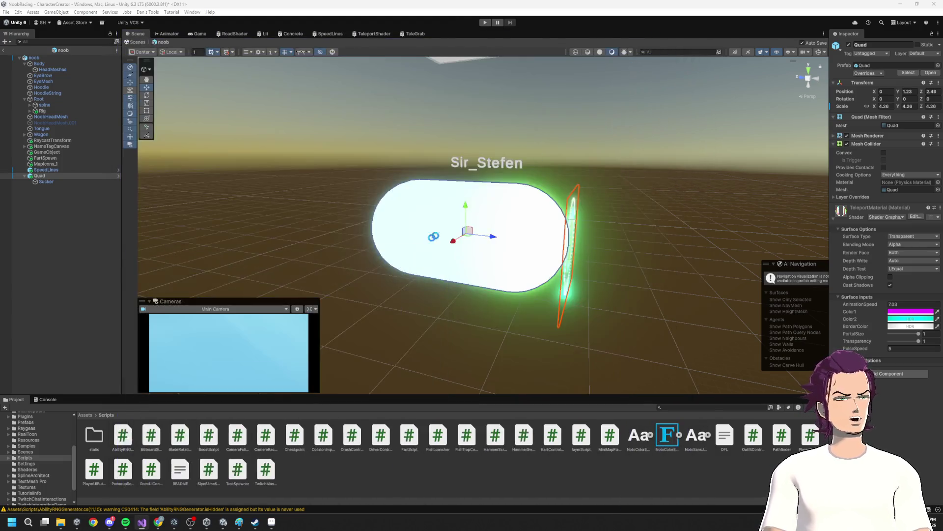
- Set the Sucker capsule's FinalStep to -1 so it disappears
{"action": "left_click", "coordinate": [930, 337]}
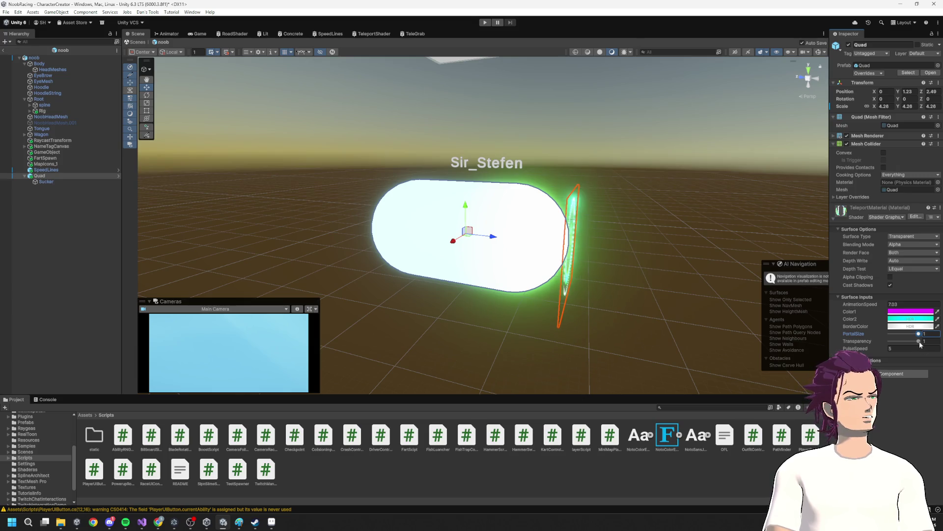
{"action": "left_click", "coordinate": [51, 181]}
{"action": "double_click", "coordinate": [927, 258]}
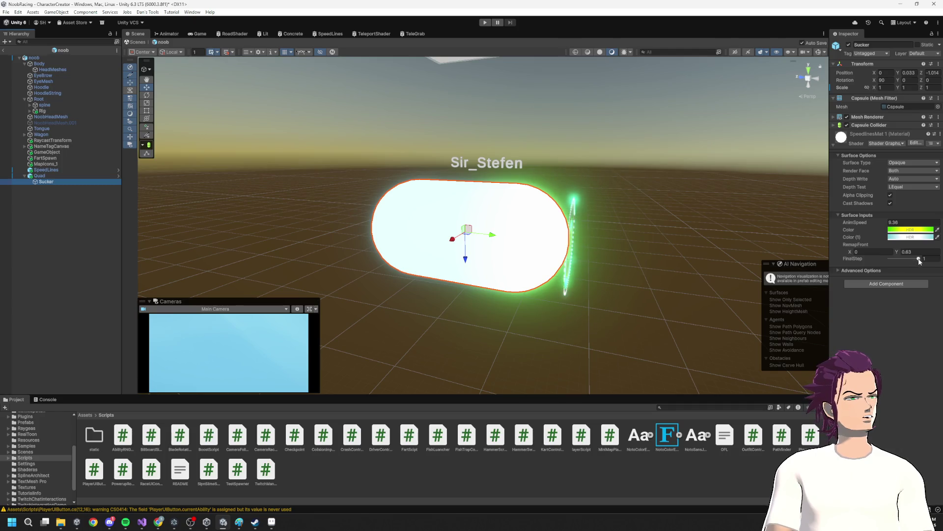
{"action": "type", "text": "-1"}
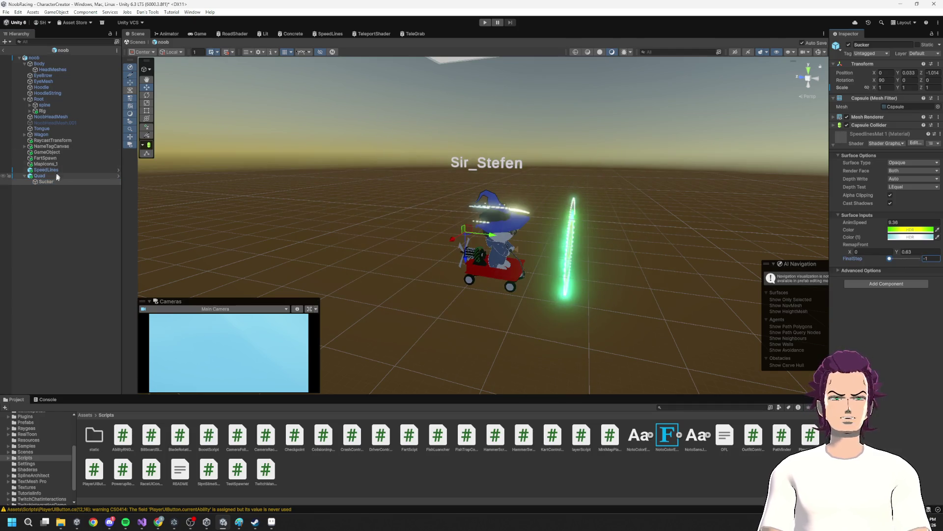
- On the portal Quad, try PortalSize values of about 0.36 and 0.53
{"action": "left_click", "coordinate": [39, 176]}
{"action": "left_click", "coordinate": [918, 341]}
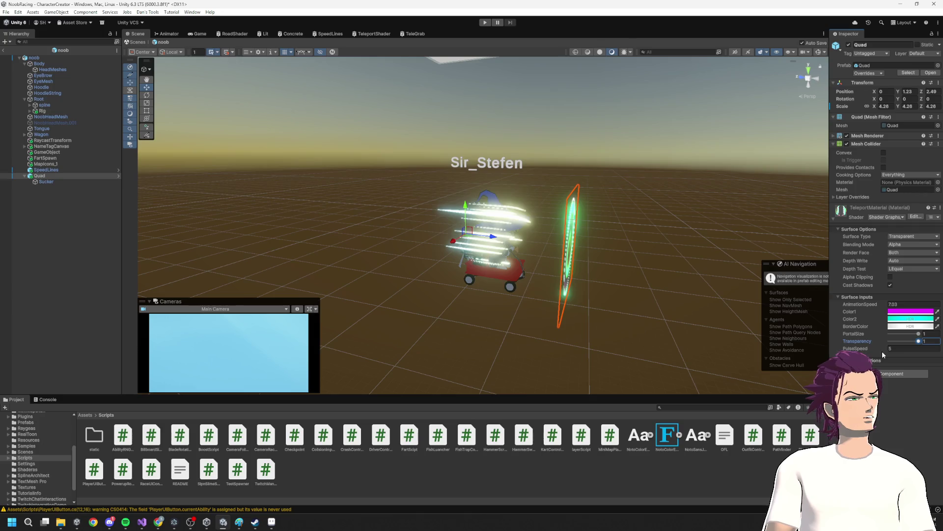
{"action": "left_click_drag", "start_coordinate": [750, 302], "coordinate": [617, 262]}
{"action": "mouse_move", "coordinate": [918, 333]}
{"action": "left_mouse_down"}
{"action": "mouse_move", "coordinate": [899, 334]}
{"action": "mouse_move", "coordinate": [922, 338]}
{"action": "left_mouse_up"}
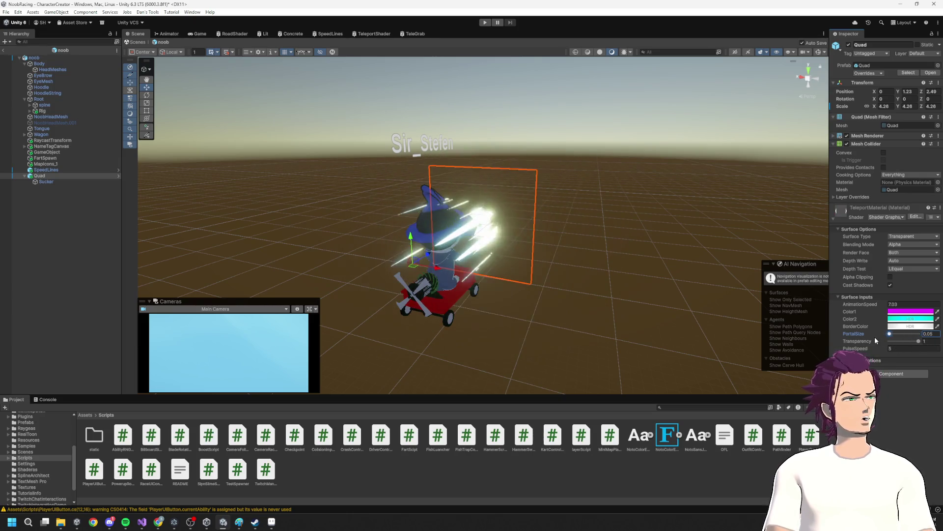
{"action": "scroll", "coordinate": [572, 247], "scroll_direction": "up", "scroll_amount": 2}
{"action": "scroll", "coordinate": [544, 275], "scroll_direction": "up", "scroll_amount": 3}
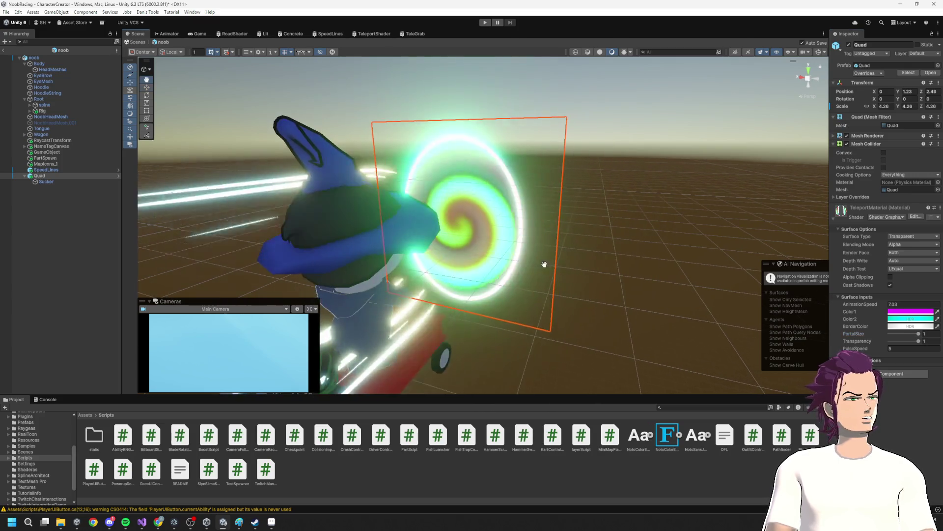
{"action": "mouse_move", "coordinate": [913, 334]}
{"action": "left_mouse_down"}
{"action": "mouse_move", "coordinate": [900, 335]}
{"action": "mouse_move", "coordinate": [920, 333]}
{"action": "left_mouse_up"}
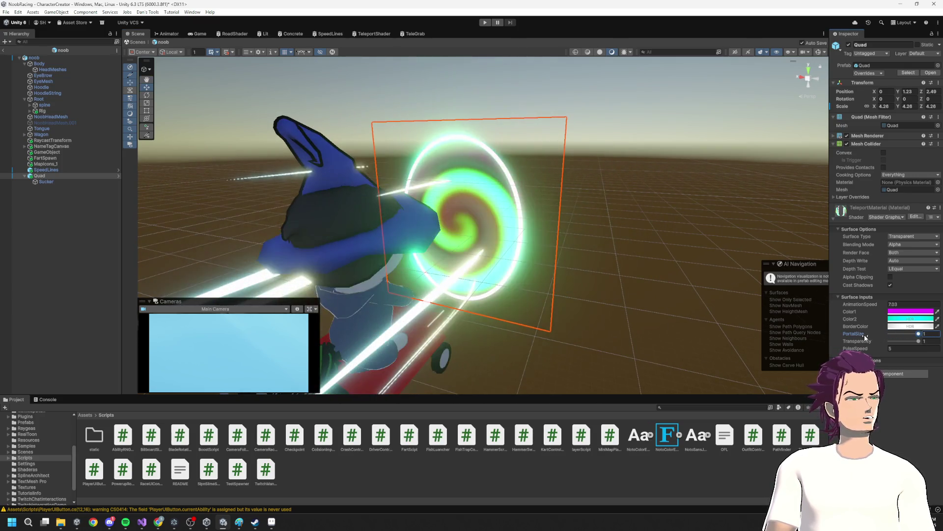
{"action": "left_click", "coordinate": [379, 34]}
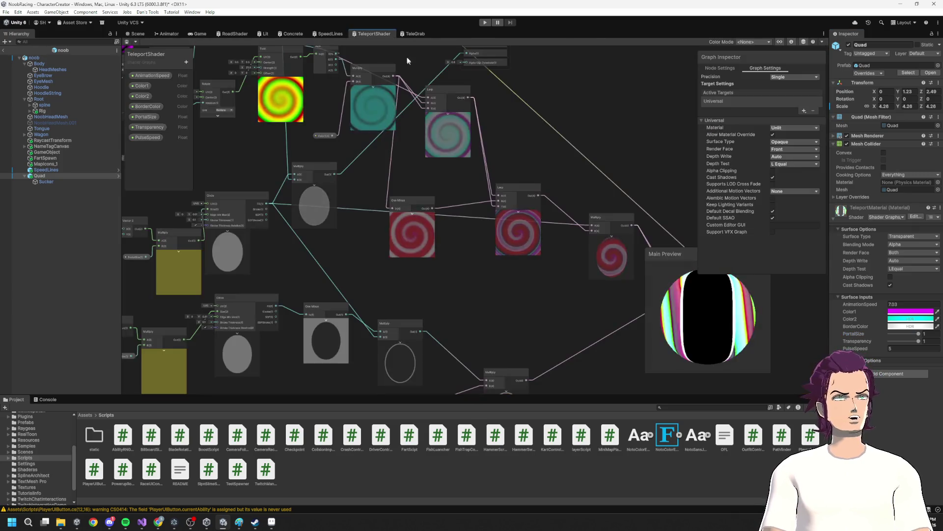
- Inspect the AnimationSpeed and PortalSize properties and pick up the _PortalSize reference name
{"action": "left_click", "coordinate": [152, 75]}
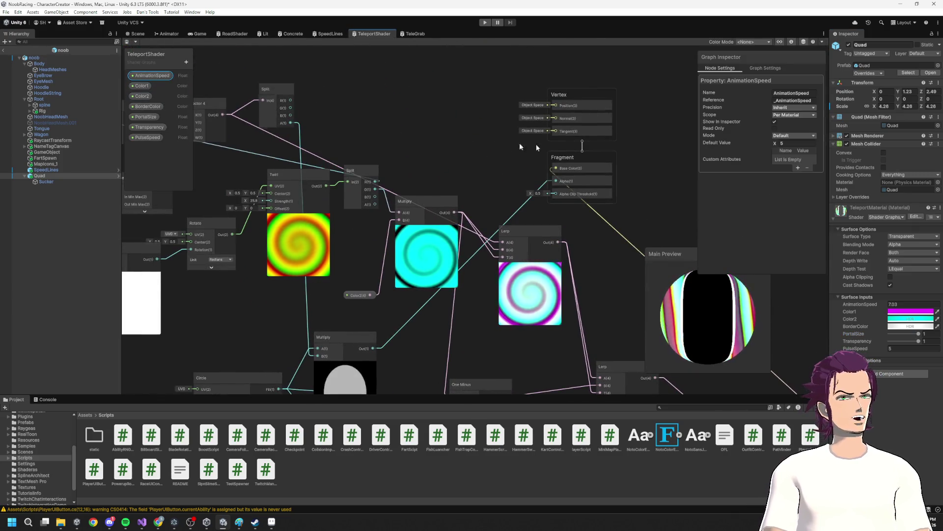
{"action": "left_click", "coordinate": [154, 116]}
{"action": "left_click", "coordinate": [791, 100]}
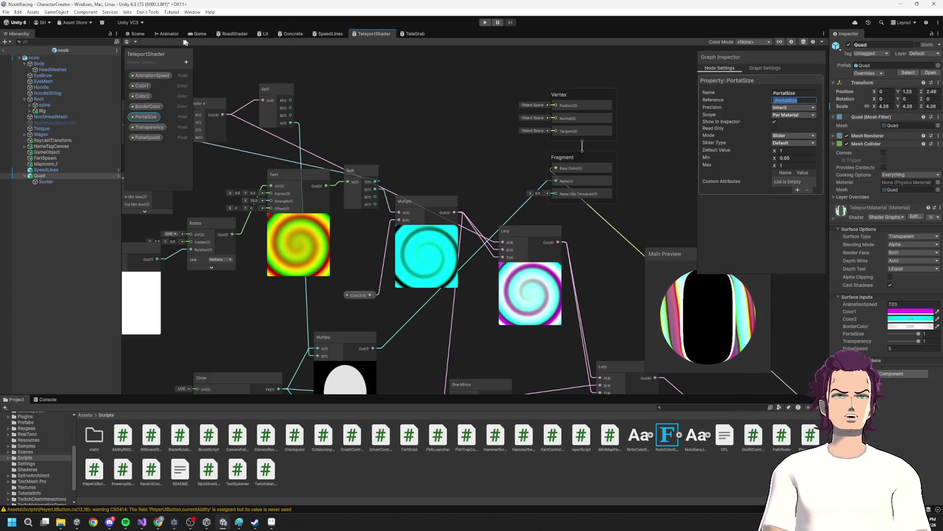
{"action": "left_click", "coordinate": [142, 522]}
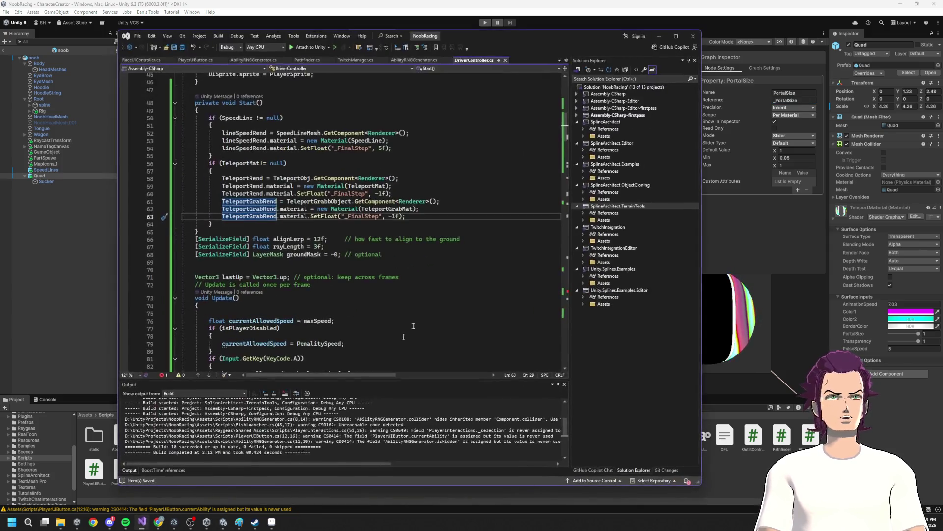
- Change the TeleportGrabRend SetFloat line to set "_PortalSize" to 0f
{"action": "type", "text": "_PortalSize"}
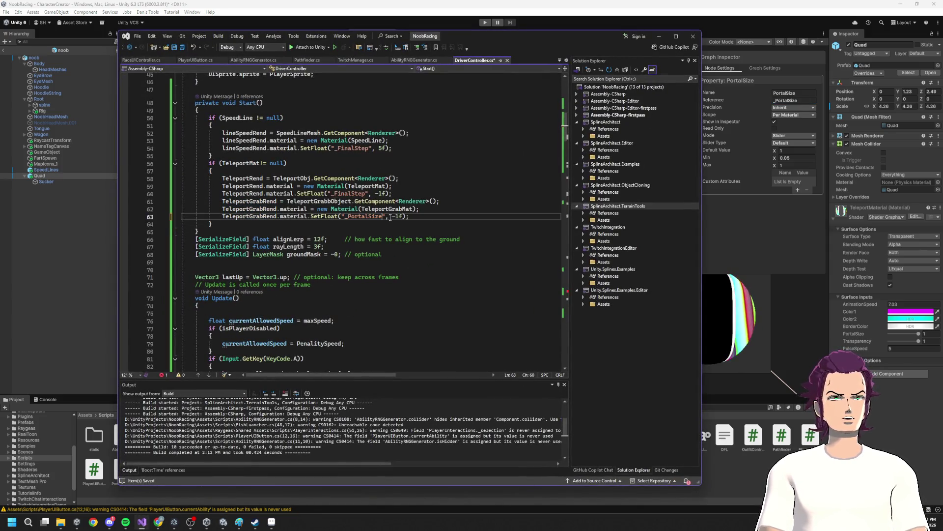
{"action": "type", "text": "0"}
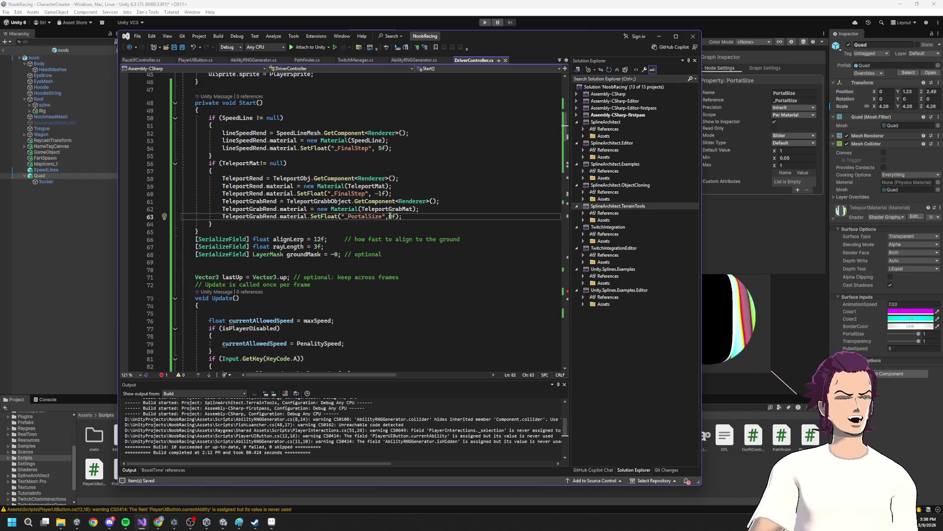
{"action": "key", "text": "alt+Tab"}
{"action": "left_click", "coordinate": [145, 35]}
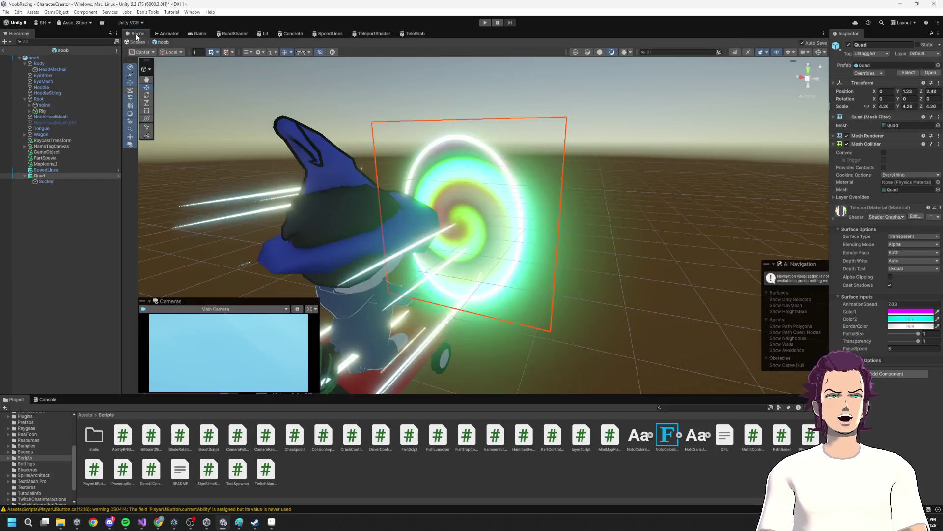
- Shrink the Quad's PortalSize slider to 0.05, restore it to 1, and return to the TeleportShader graph
{"action": "left_click", "coordinate": [918, 340]}
{"action": "left_click", "coordinate": [920, 334]}
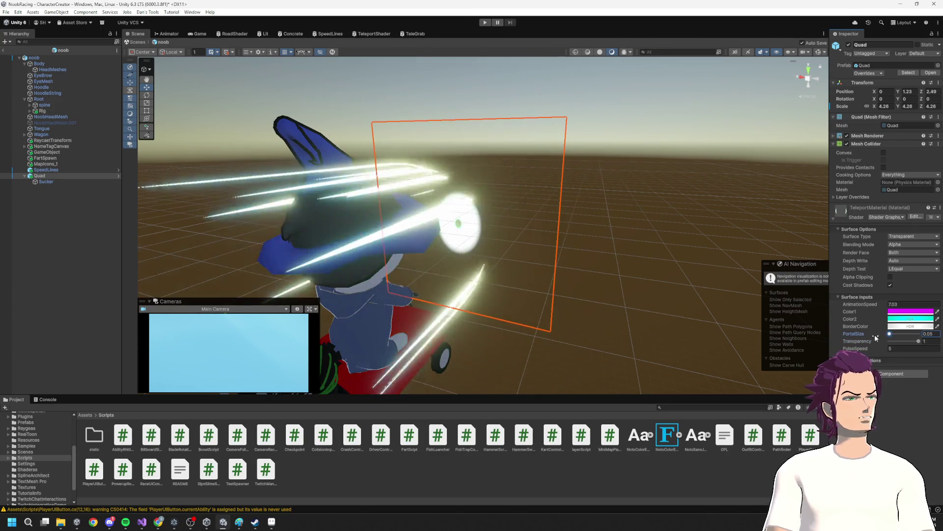
{"action": "left_click_drag", "start_coordinate": [919, 333], "coordinate": [829, 330]}
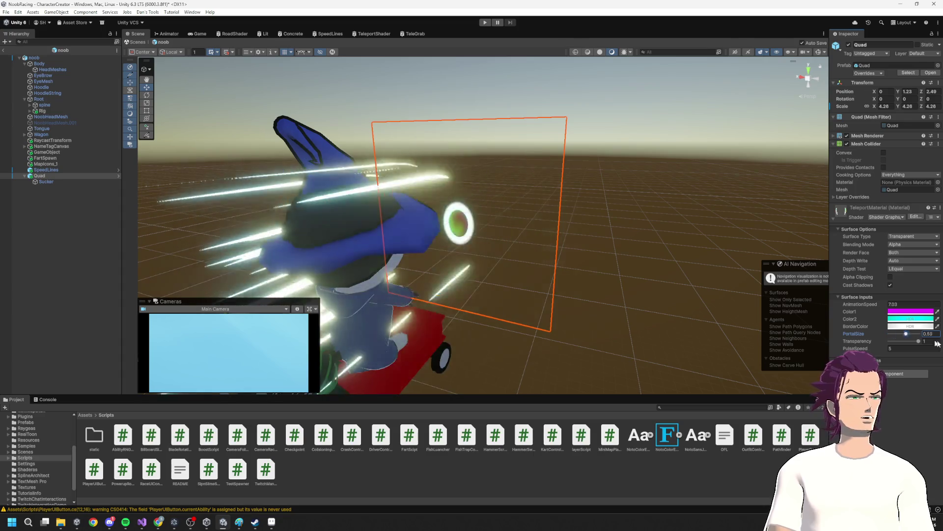
{"action": "left_click_drag", "start_coordinate": [884, 334], "coordinate": [921, 334]}
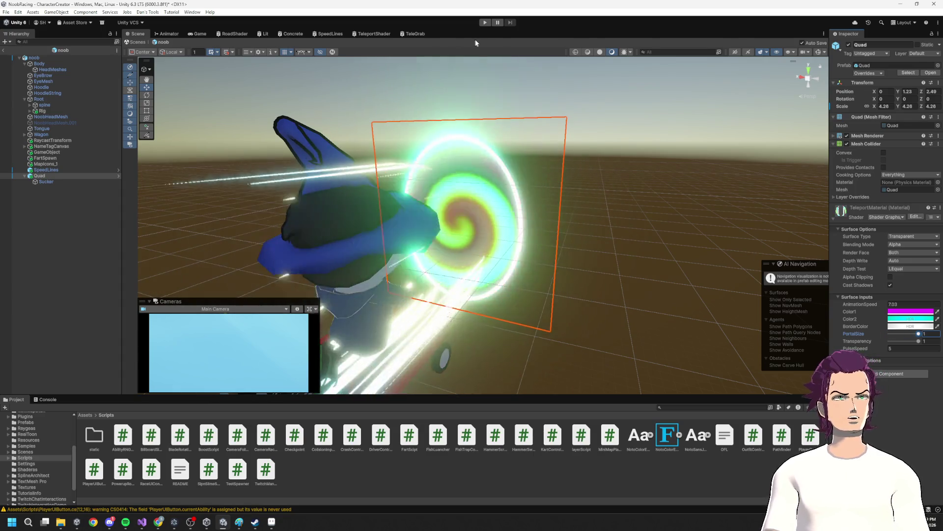
{"action": "left_click", "coordinate": [370, 34]}
{"action": "scroll", "coordinate": [459, 183], "scroll_direction": "down", "scroll_amount": 6}
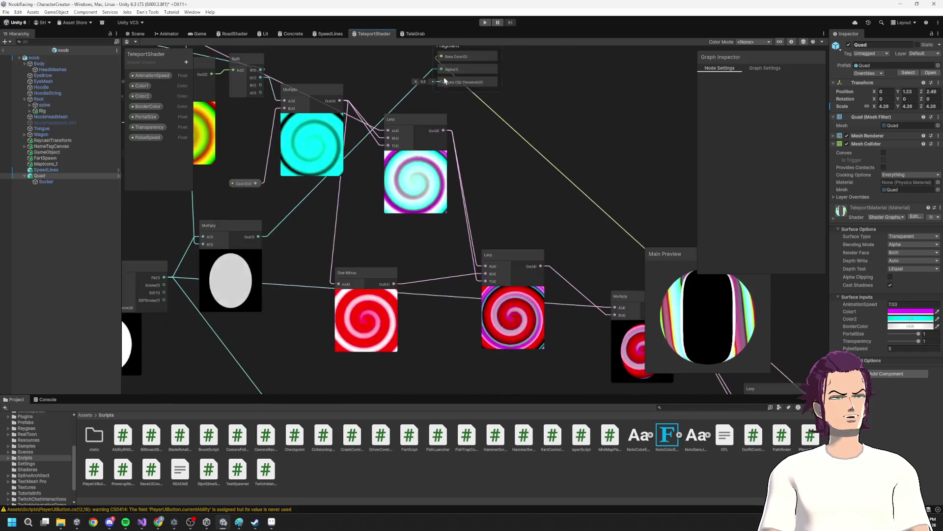
- Add a Float property named Hide to the blackboard, then delete it
{"action": "scroll", "coordinate": [396, 125], "scroll_direction": "up", "scroll_amount": 5}
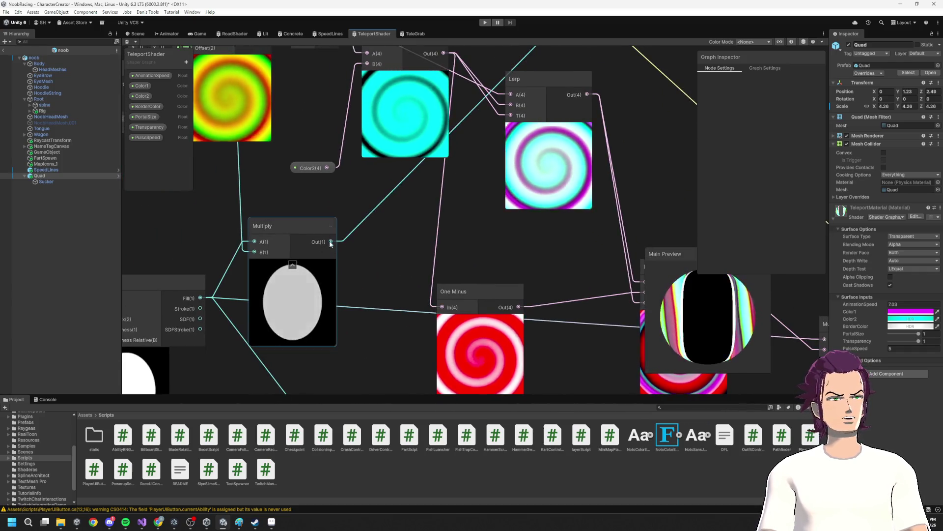
{"action": "key", "text": "space"}
{"action": "key", "text": "Escape"}
{"action": "left_click", "coordinate": [186, 68]}
{"action": "left_click", "coordinate": [207, 83]}
{"action": "type", "text": "Hide"}
{"action": "key", "text": "Return"}
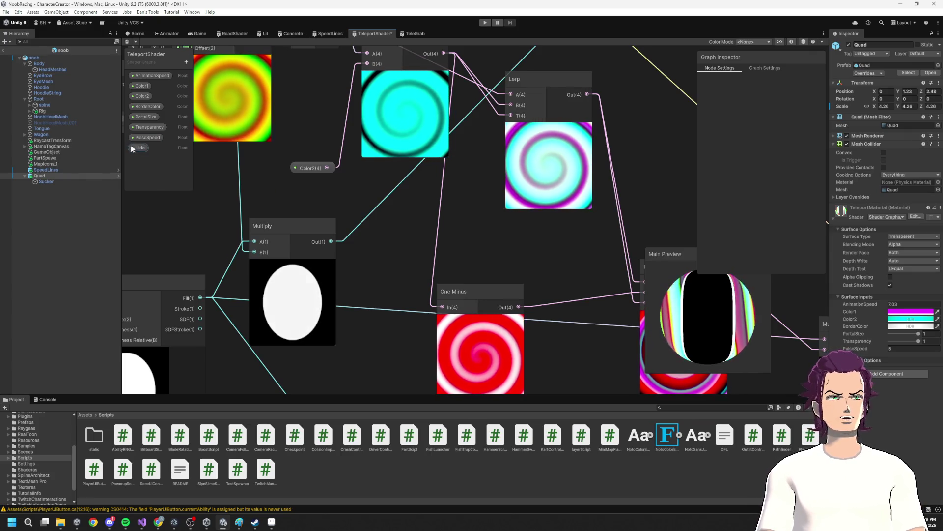
{"action": "left_click", "coordinate": [140, 148]}
{"action": "key", "text": "Delete"}
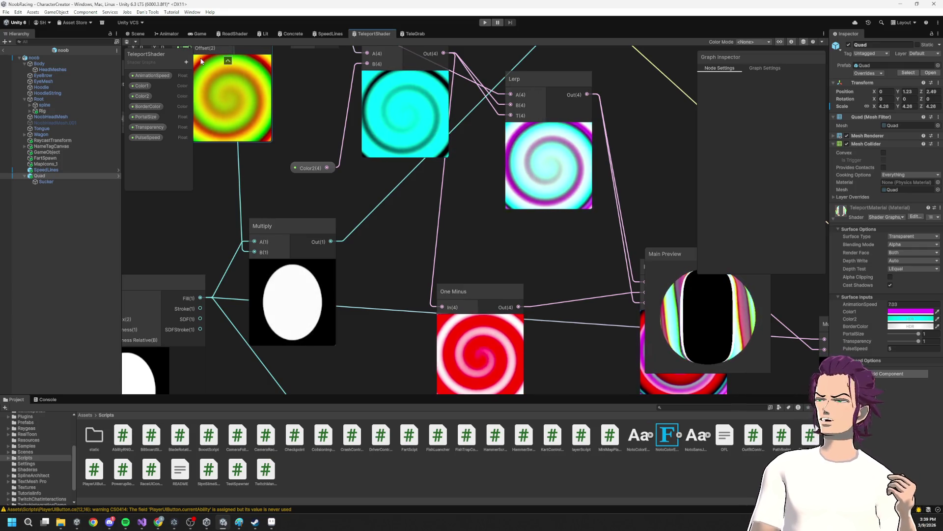
- Add a Vector3 property and delete it again
{"action": "left_click", "coordinate": [185, 62]}
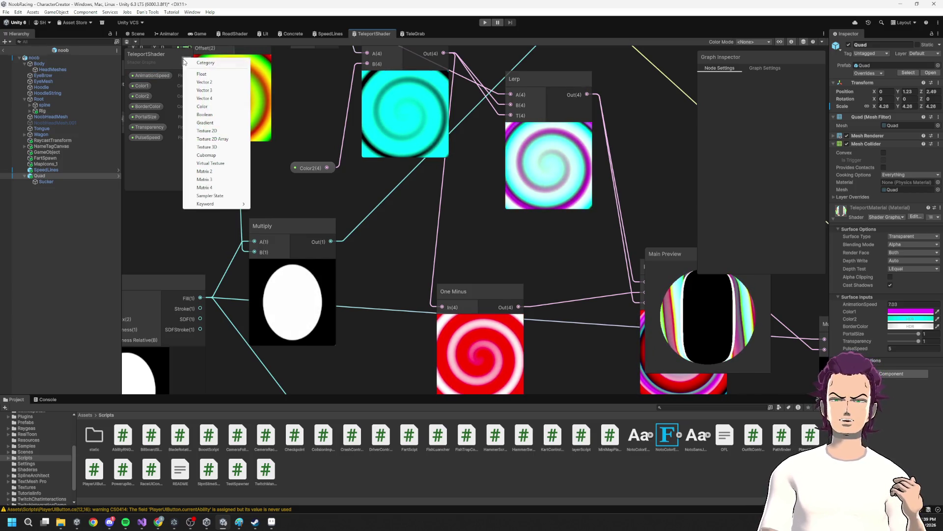
{"action": "left_click", "coordinate": [215, 90]}
{"action": "key", "text": "Return"}
{"action": "left_click", "coordinate": [146, 152]}
{"action": "key", "text": "Delete"}
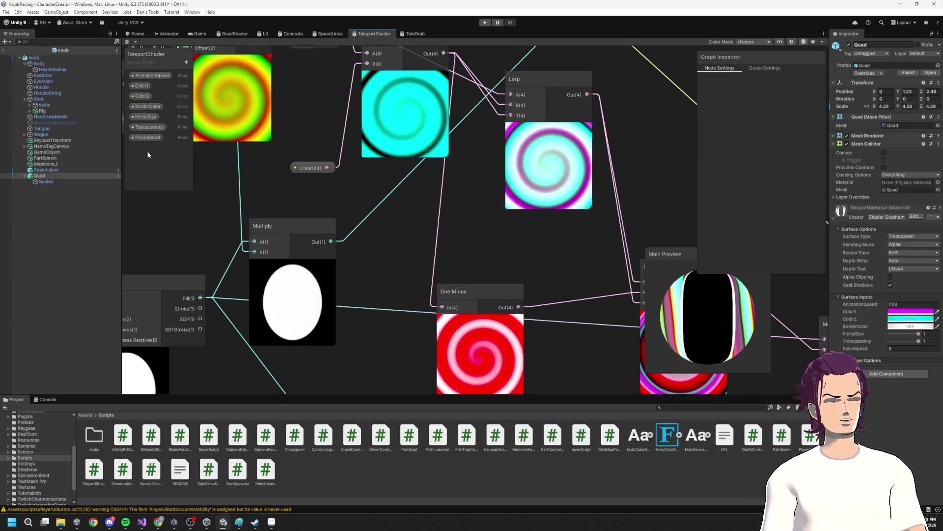
- Add a Boolean property (_Boolean) and place its node into the graph
{"action": "left_click", "coordinate": [186, 62]}
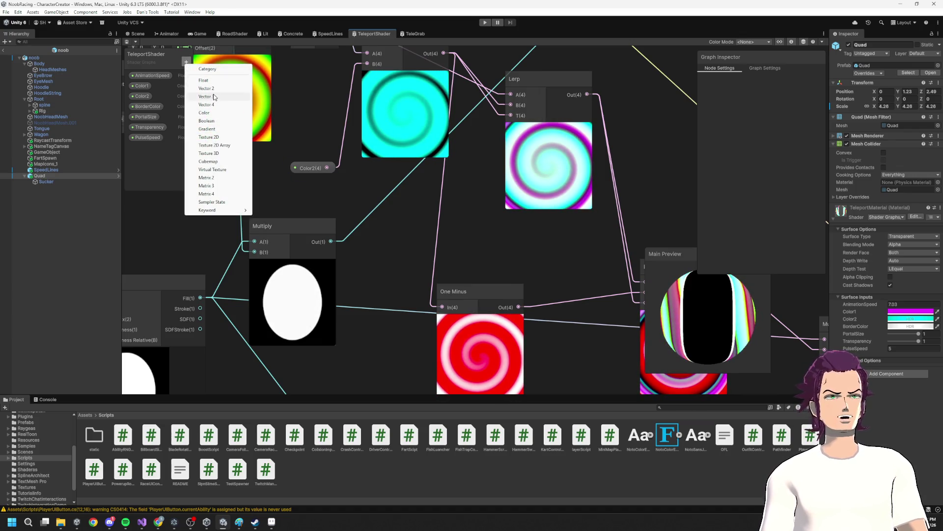
{"action": "left_click", "coordinate": [208, 120]}
{"action": "key", "text": "Return"}
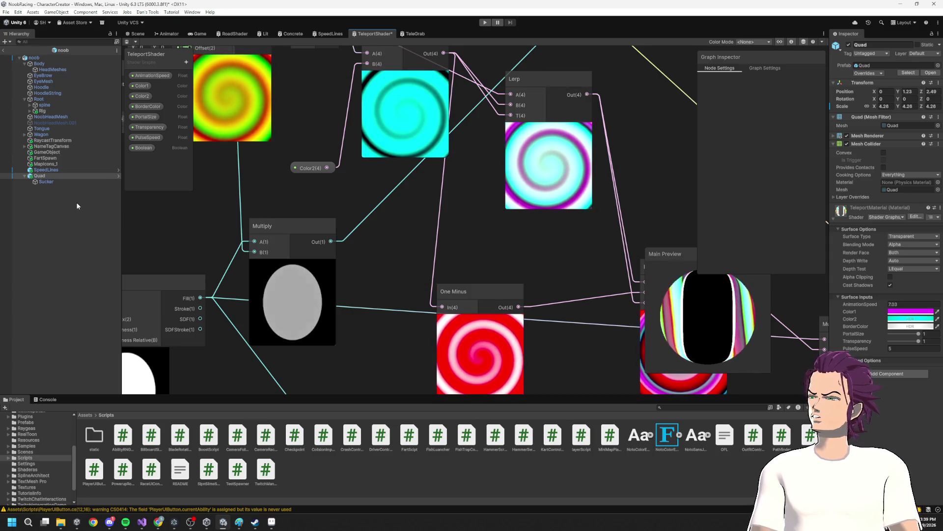
{"action": "left_click_drag", "start_coordinate": [185, 225], "coordinate": [198, 191]}
{"action": "left_click_drag", "start_coordinate": [284, 176], "coordinate": [211, 184]}
- Position the Boolean node beside Multiply and move the One Minus node aside
{"action": "left_click", "coordinate": [144, 148]}
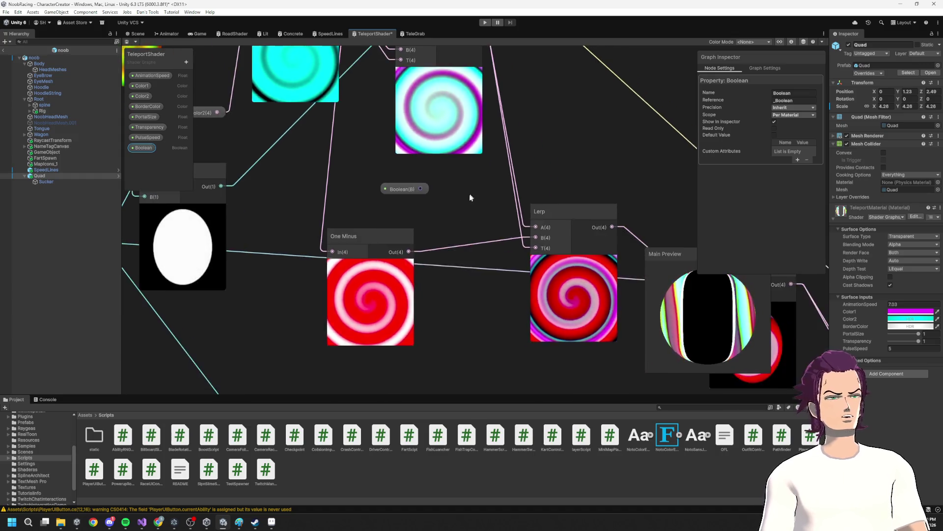
{"action": "scroll", "coordinate": [469, 193], "scroll_direction": "down", "scroll_amount": 5}
{"action": "left_click_drag", "start_coordinate": [481, 247], "coordinate": [397, 277]}
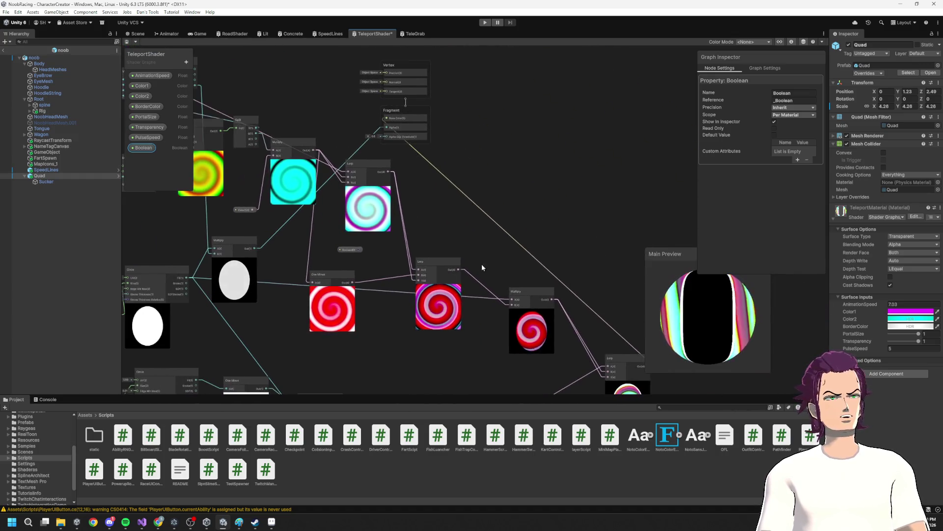
{"action": "left_click_drag", "start_coordinate": [345, 253], "coordinate": [288, 261]}
{"action": "scroll", "coordinate": [275, 263], "scroll_direction": "up", "scroll_amount": 2}
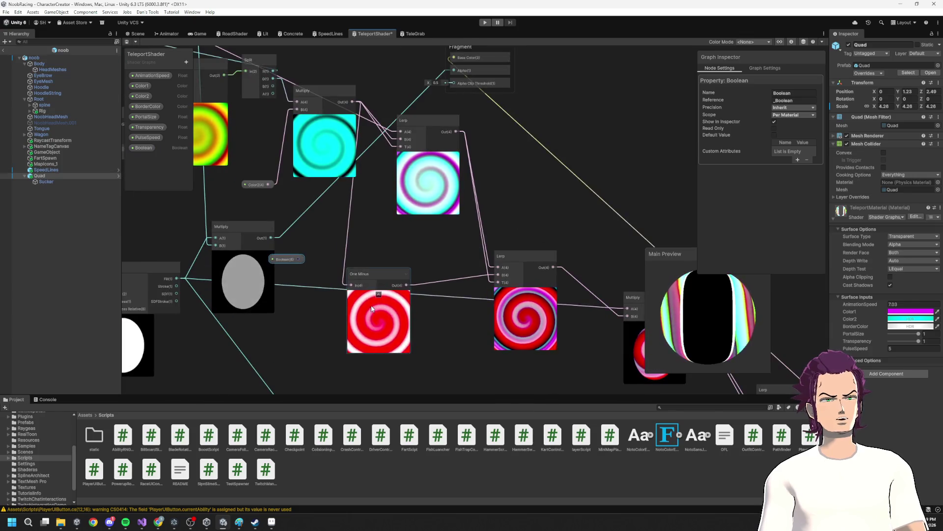
{"action": "left_click_drag", "start_coordinate": [373, 274], "coordinate": [429, 263]}
{"action": "scroll", "coordinate": [312, 248], "scroll_direction": "up", "scroll_amount": 2}
- Create a Branch node driven by the Boolean, undoing a trial Multiply-to-True link
{"action": "mouse_move", "coordinate": [290, 268]}
{"action": "left_mouse_down"}
{"action": "mouse_move", "coordinate": [328, 258]}
{"action": "mouse_move", "coordinate": [346, 220]}
{"action": "left_mouse_up"}
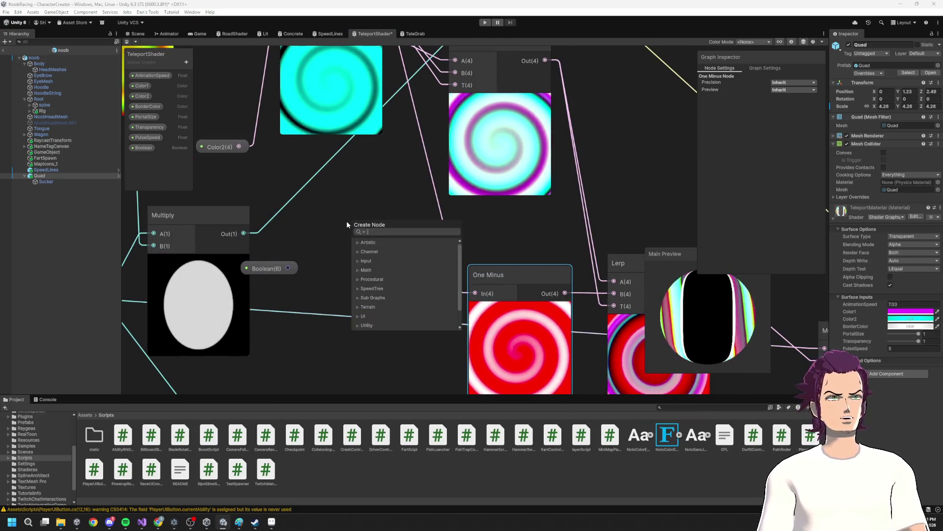
{"action": "type", "text": "pre"}
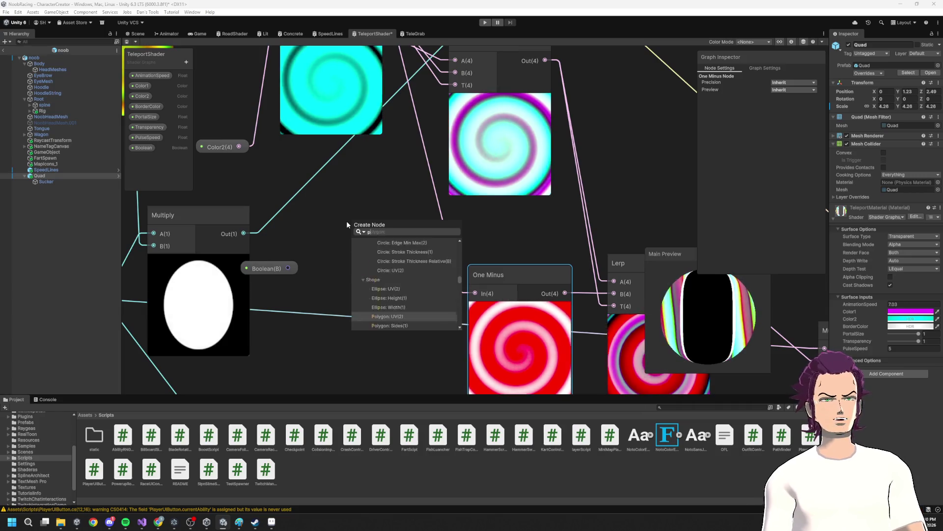
{"action": "key", "text": "Return"}
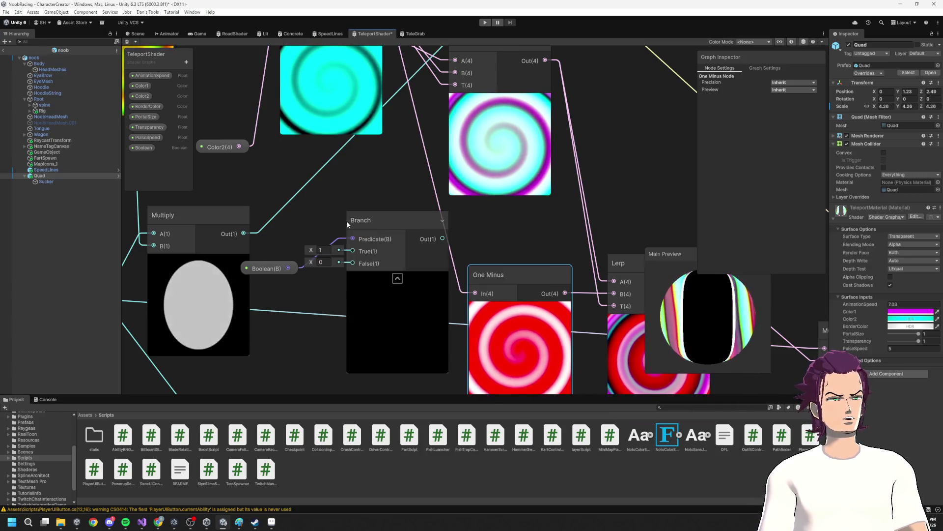
{"action": "left_click_drag", "start_coordinate": [297, 263], "coordinate": [266, 192]}
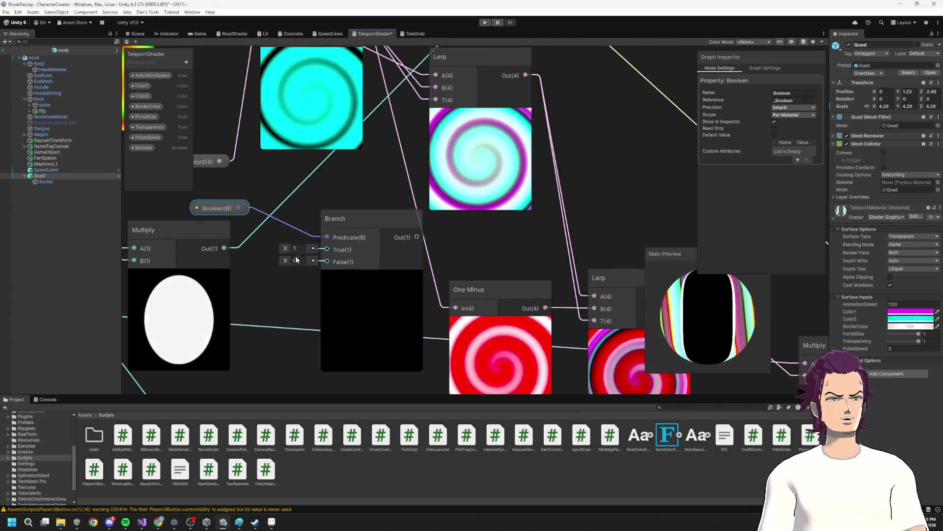
{"action": "left_click_drag", "start_coordinate": [225, 249], "coordinate": [326, 249]}
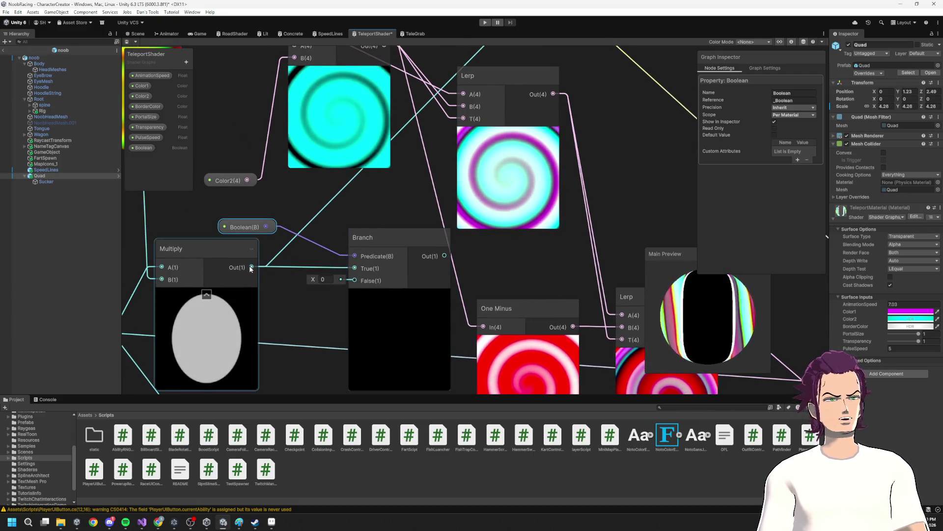
{"action": "right_click", "coordinate": [294, 274]}
{"action": "left_click", "coordinate": [271, 297]}
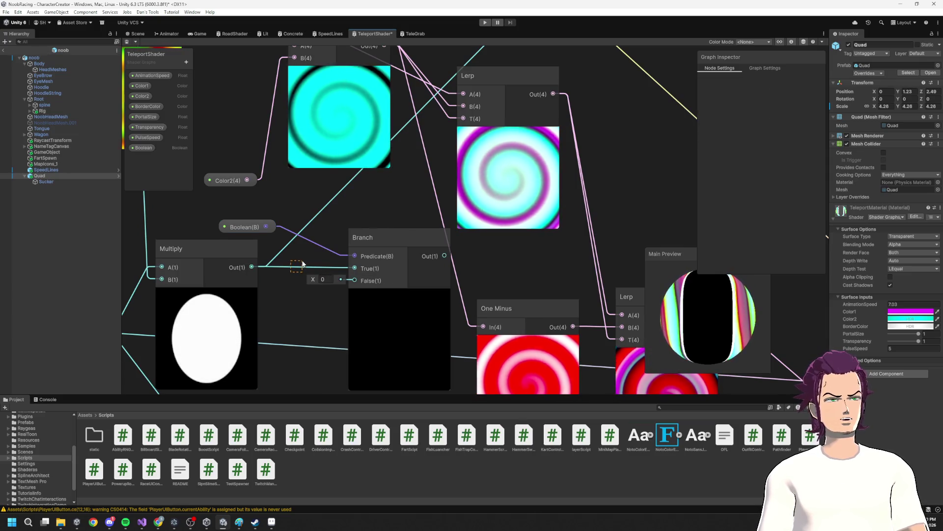
{"action": "key", "text": "ctrl+z"}
- Rename the property to Hide, set Branch True to 0, wire Multiply into False, and save
{"action": "left_click", "coordinate": [147, 146]}
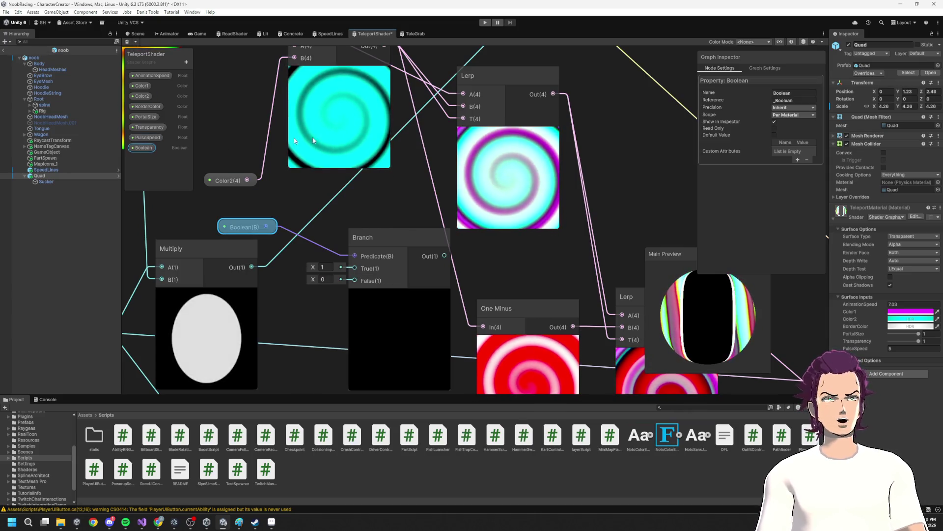
{"action": "type", "text": "Hide"}
{"action": "key", "text": "Return"}
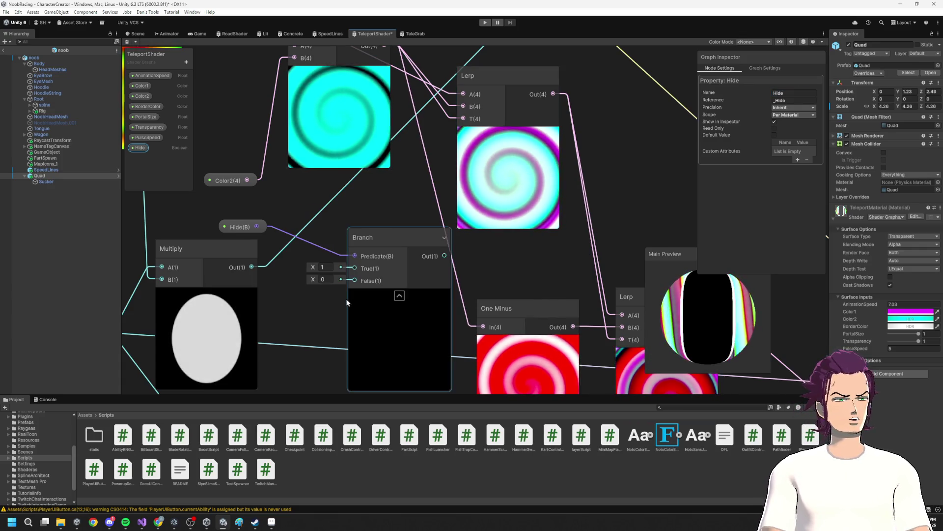
{"action": "left_click", "coordinate": [324, 267]}
{"action": "type", "text": "0"}
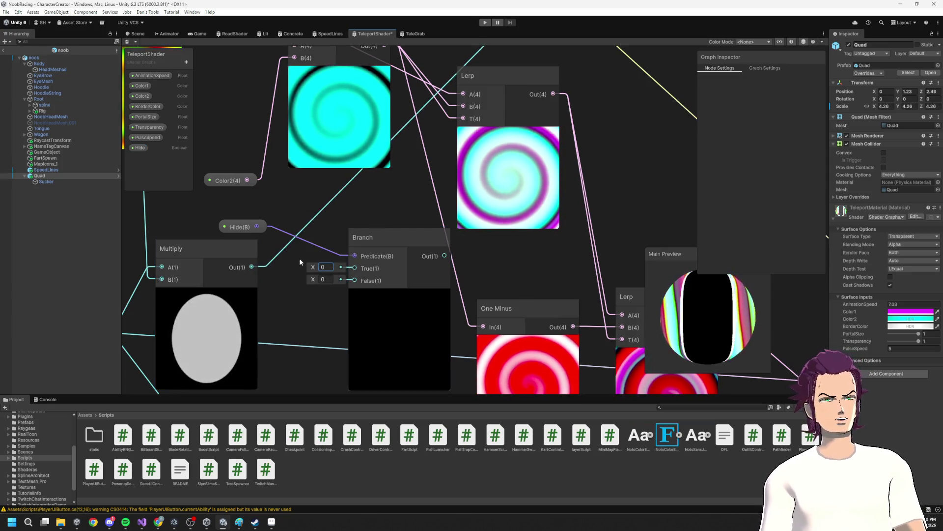
{"action": "mouse_move", "coordinate": [254, 266]}
{"action": "left_mouse_down"}
{"action": "mouse_move", "coordinate": [361, 287]}
{"action": "mouse_move", "coordinate": [448, 143]}
{"action": "mouse_move", "coordinate": [373, 292]}
{"action": "mouse_move", "coordinate": [465, 149]}
{"action": "left_mouse_up"}
{"action": "scroll", "coordinate": [370, 339], "scroll_direction": "down", "scroll_amount": 3}
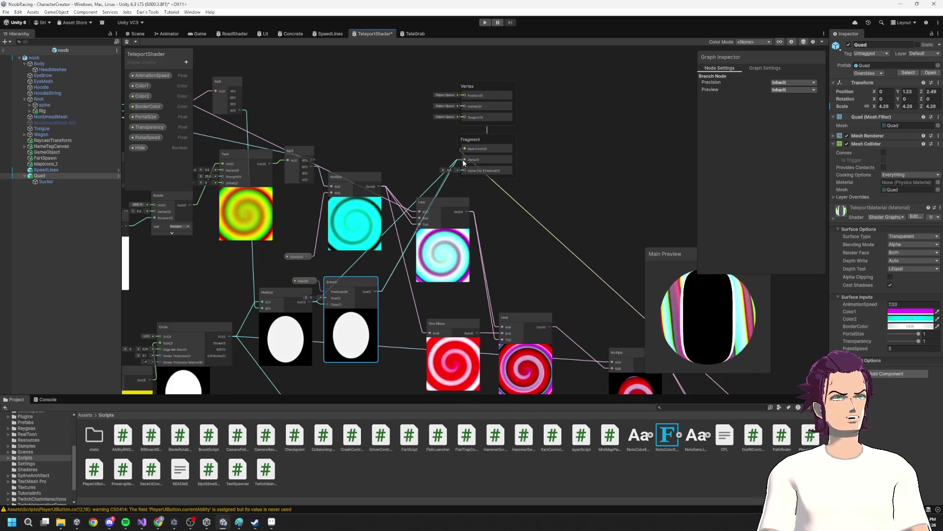
{"action": "left_click_drag", "start_coordinate": [360, 293], "coordinate": [363, 289]}
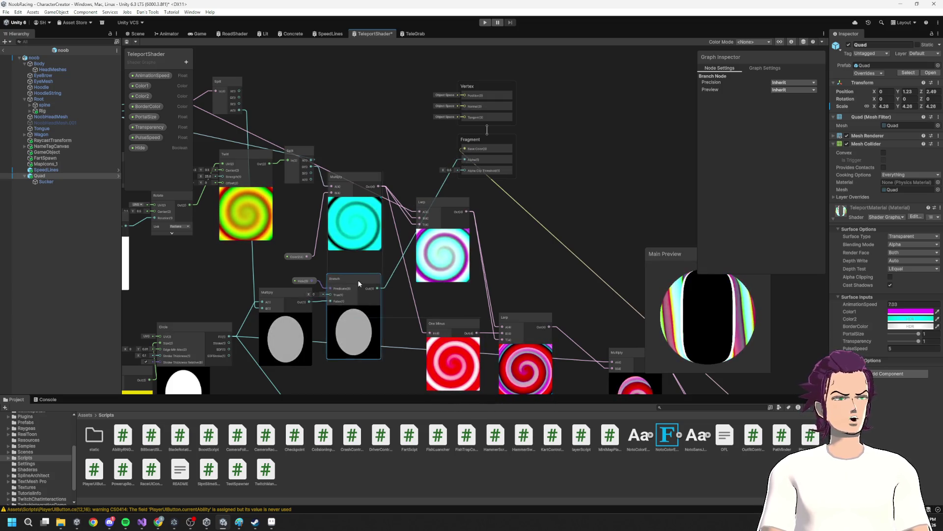
{"action": "key", "text": "ctrl+s"}
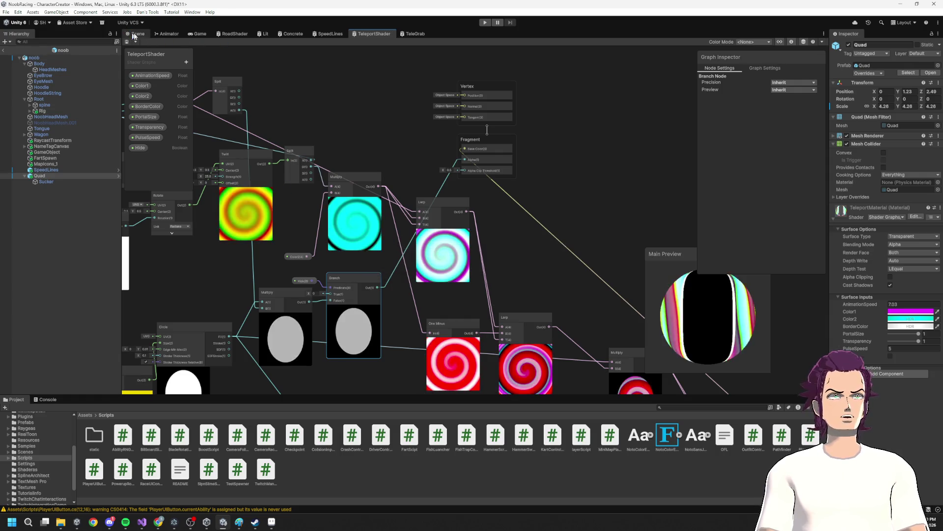
- Toggle the TeleportMaterial's Hide checkbox on and off in the Scene, leaving it unchecked, then bring up DriverController
{"action": "left_click", "coordinate": [136, 33]}
{"action": "left_click", "coordinate": [891, 355]}
{"action": "left_click", "coordinate": [891, 355]}
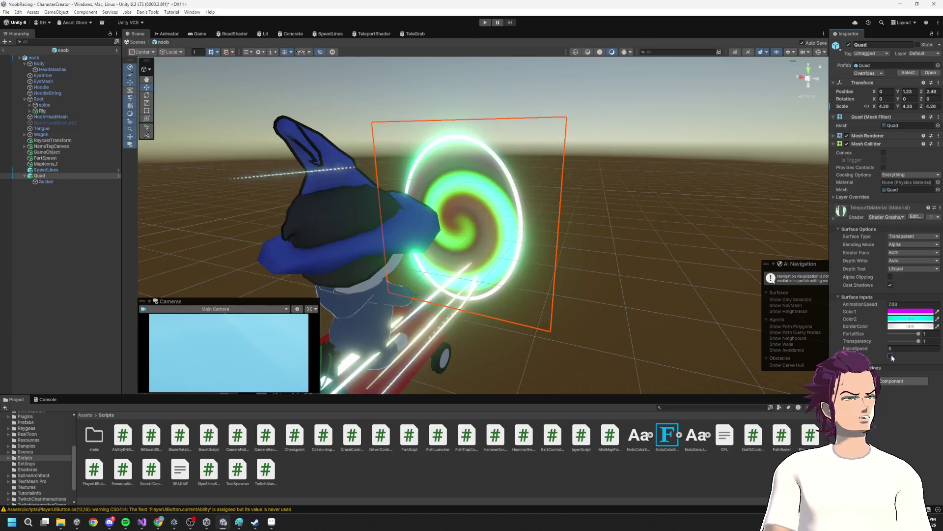
{"action": "left_click", "coordinate": [891, 355]}
{"action": "left_click", "coordinate": [891, 355]}
{"action": "left_click", "coordinate": [891, 355]}
{"action": "left_click", "coordinate": [891, 355]}
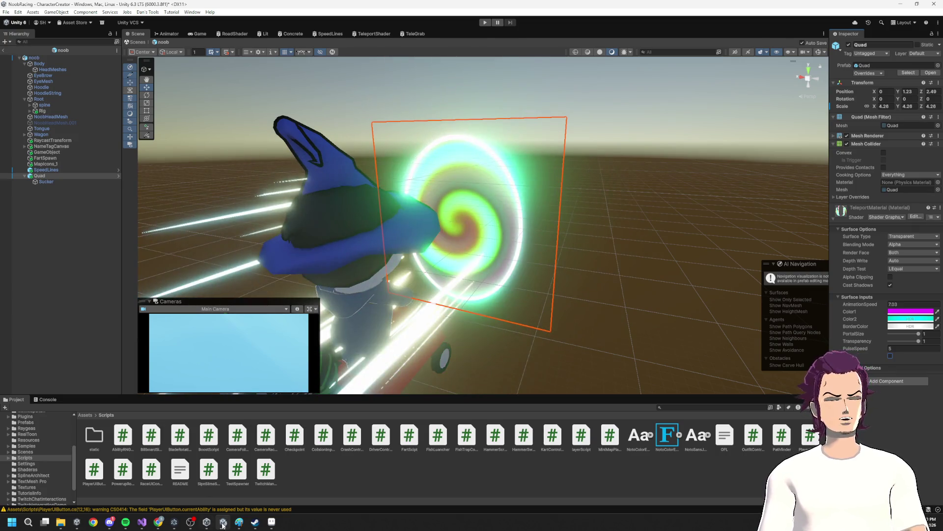
{"action": "left_click", "coordinate": [142, 522]}
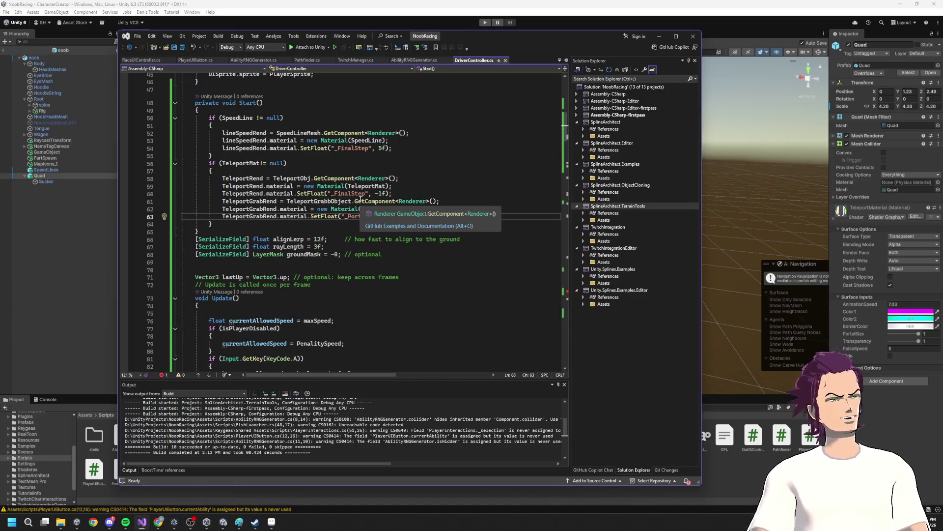
- Finish and save the current line, then duplicate the _PortalSize SetFloat line as line 64
{"action": "type", "text": "f);"}
{"action": "key", "text": "ctrl+s"}
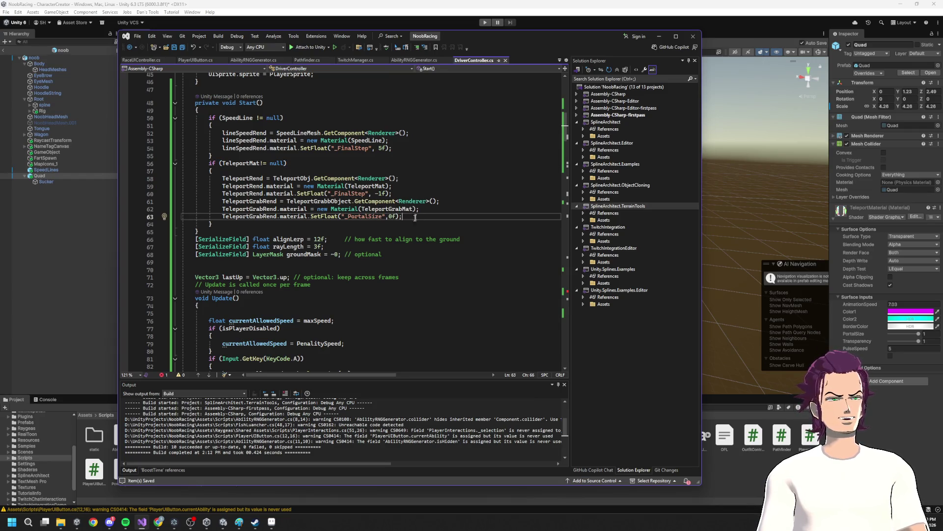
{"action": "mouse_move", "coordinate": [401, 216]}
{"action": "left_mouse_down"}
{"action": "mouse_move", "coordinate": [225, 216]}
{"action": "mouse_move", "coordinate": [275, 209]}
{"action": "left_mouse_up"}
{"action": "left_click", "coordinate": [436, 217]}
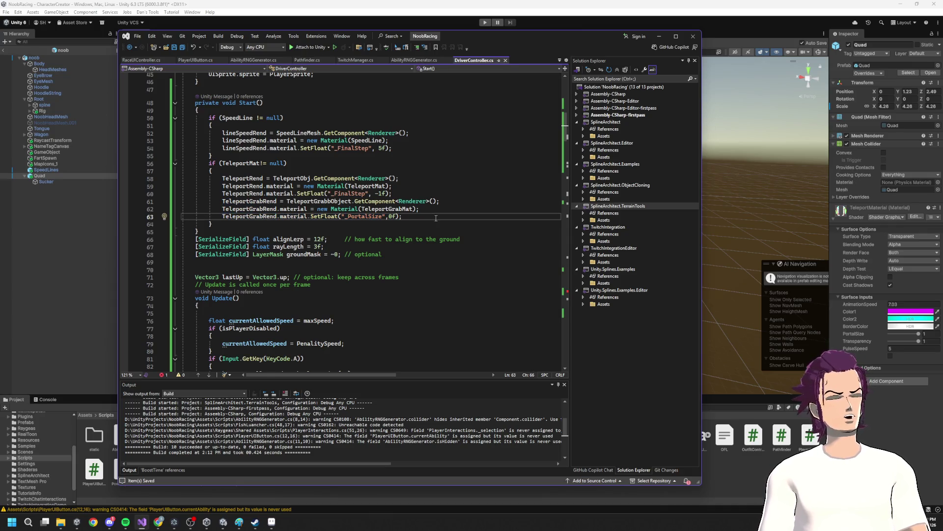
{"action": "key", "text": "Return"}
{"action": "key", "text": "Tab"}
- Change line 64's SetFloat to SetInt and clear its property name
{"action": "double_click", "coordinate": [330, 224]}
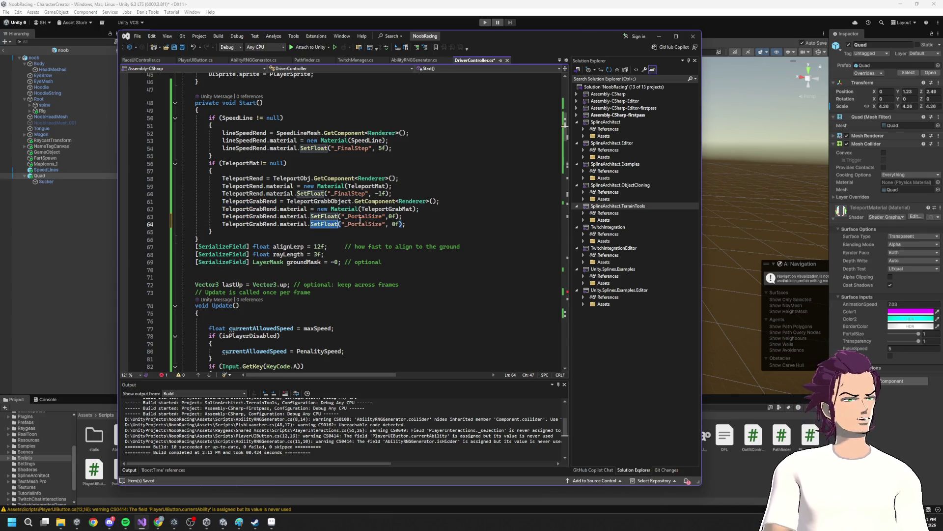
{"action": "type", "text": "Set"}
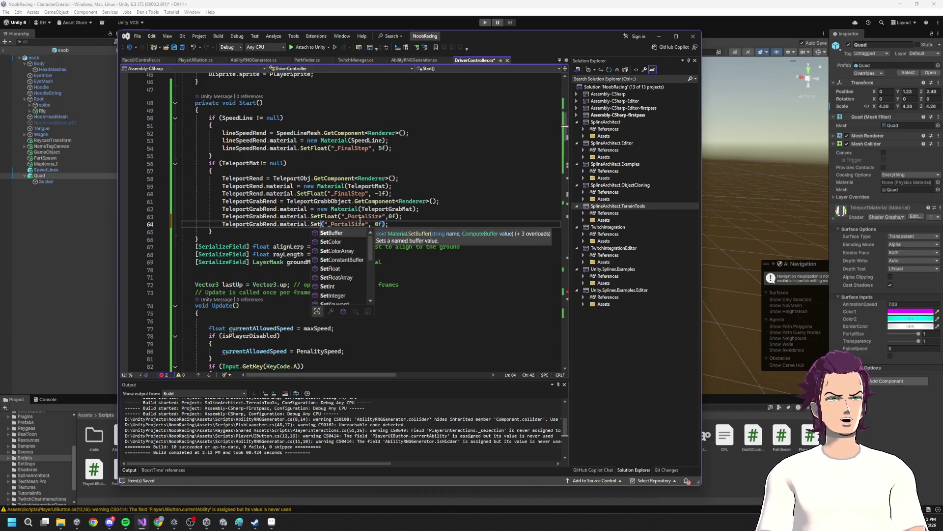
{"action": "scroll", "coordinate": [365, 276], "scroll_direction": "down", "scroll_amount": 2}
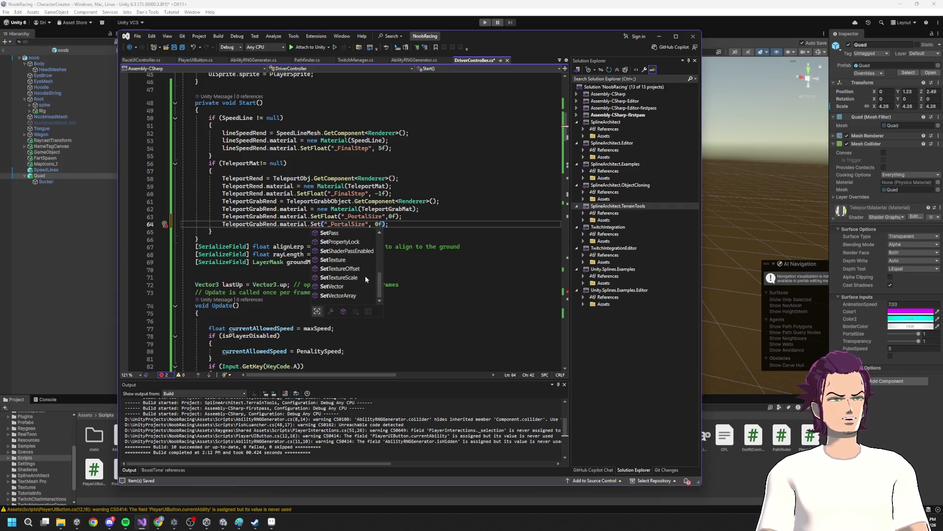
{"action": "scroll", "coordinate": [361, 279], "scroll_direction": "up", "scroll_amount": 2}
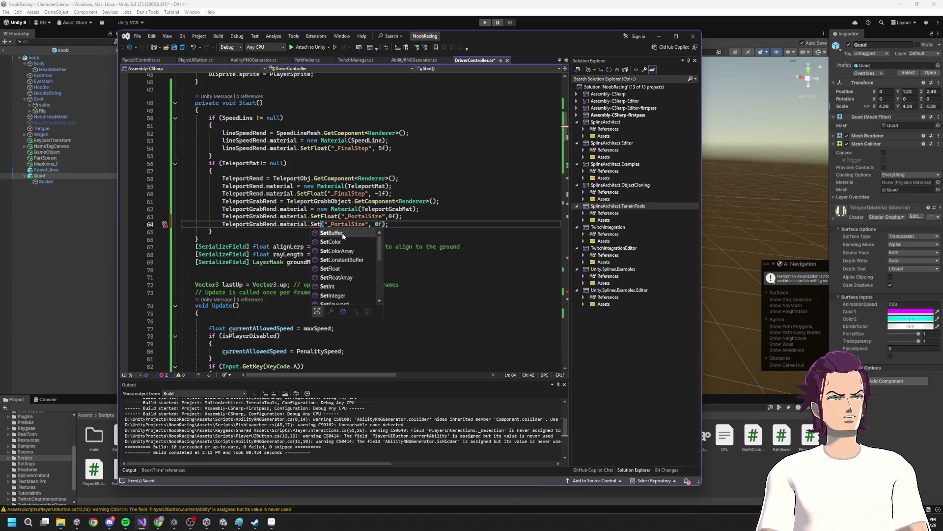
{"action": "double_click", "coordinate": [336, 287]}
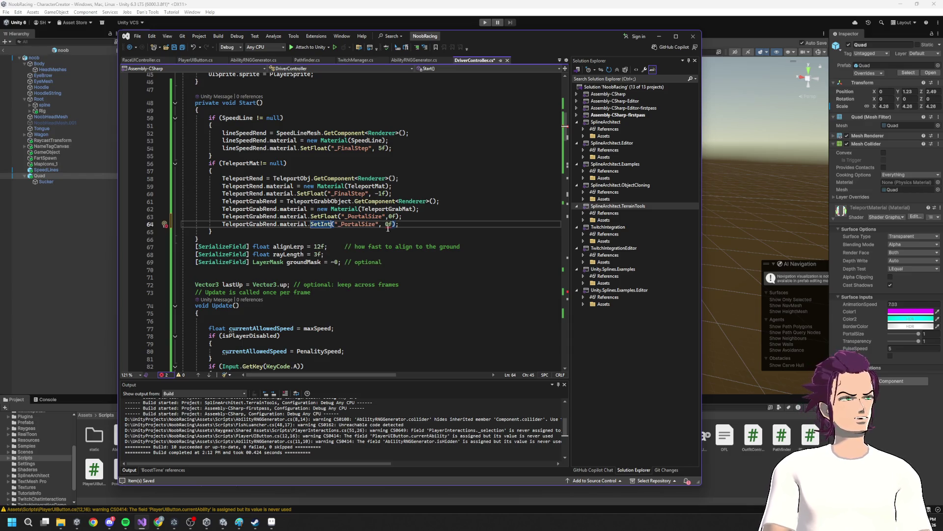
{"action": "left_click", "coordinate": [358, 227]}
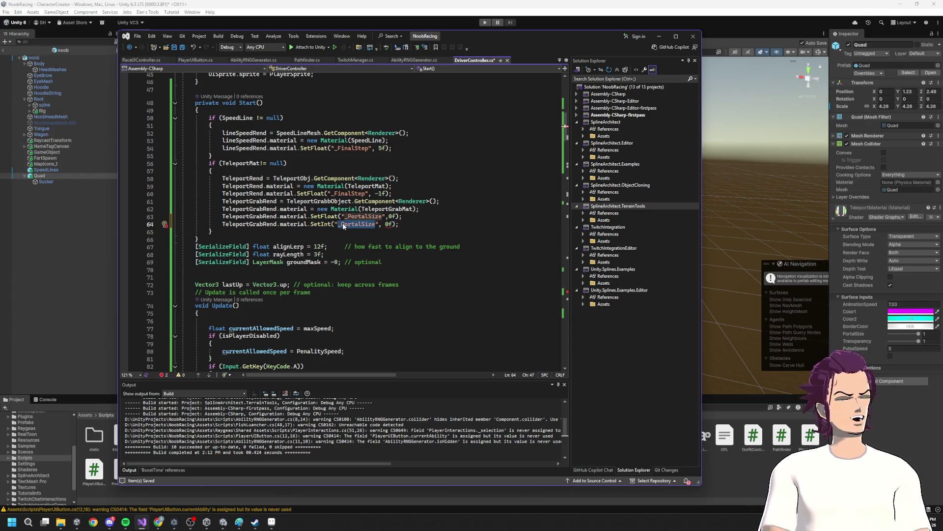
{"action": "key", "text": "BackSpace"}
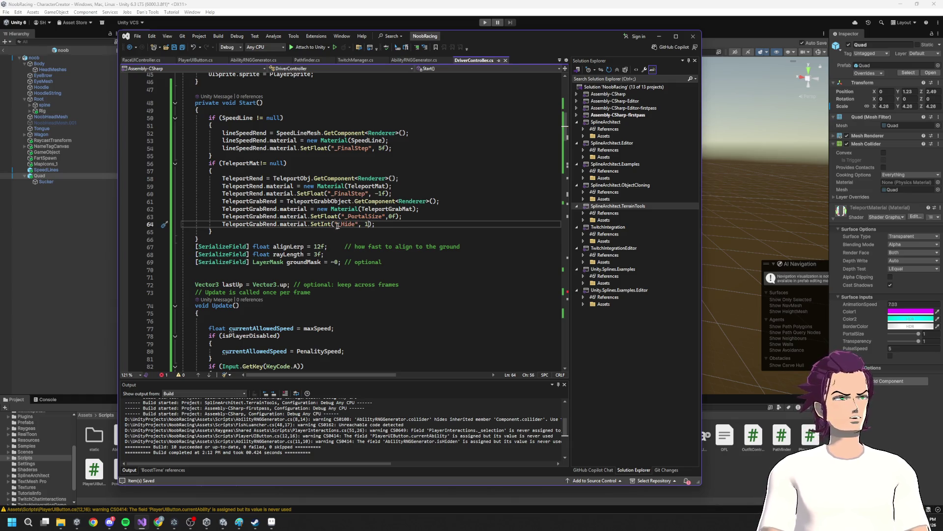
{"action": "mouse_move", "coordinate": [328, 227]}
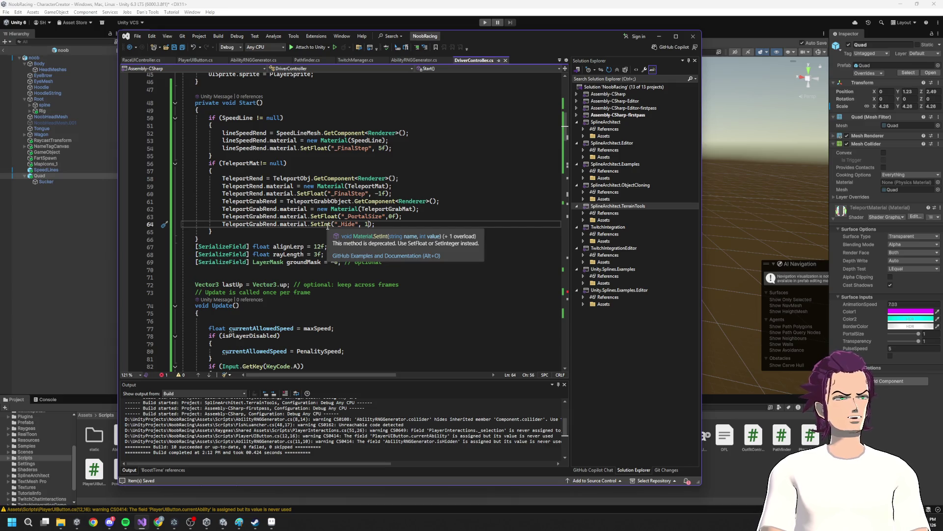
- Try replacing SetInt with SetKeyword via IntelliSense, then undo it
{"action": "double_click", "coordinate": [325, 224]}
{"action": "type", "text": "Boo"}
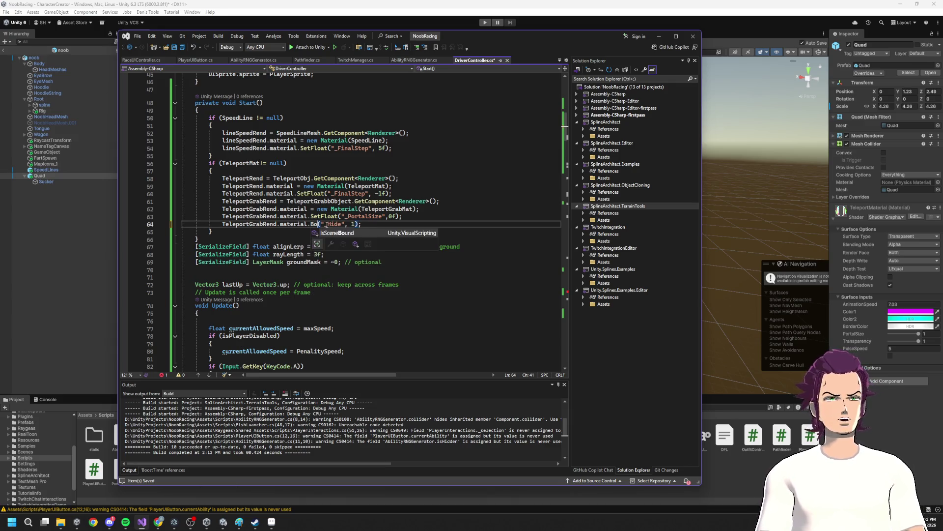
{"action": "key", "text": "BackSpace"}
{"action": "key", "text": "BackSpace"}
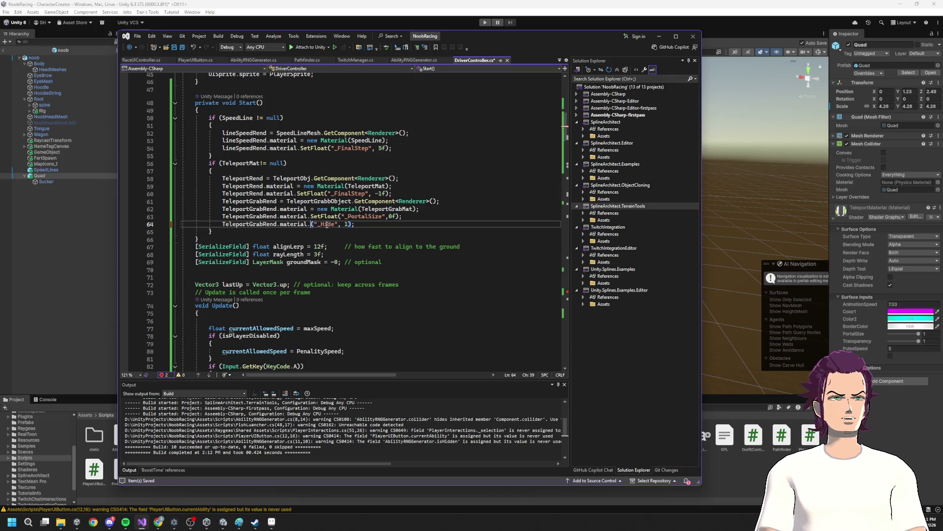
{"action": "type", "text": "Set"}
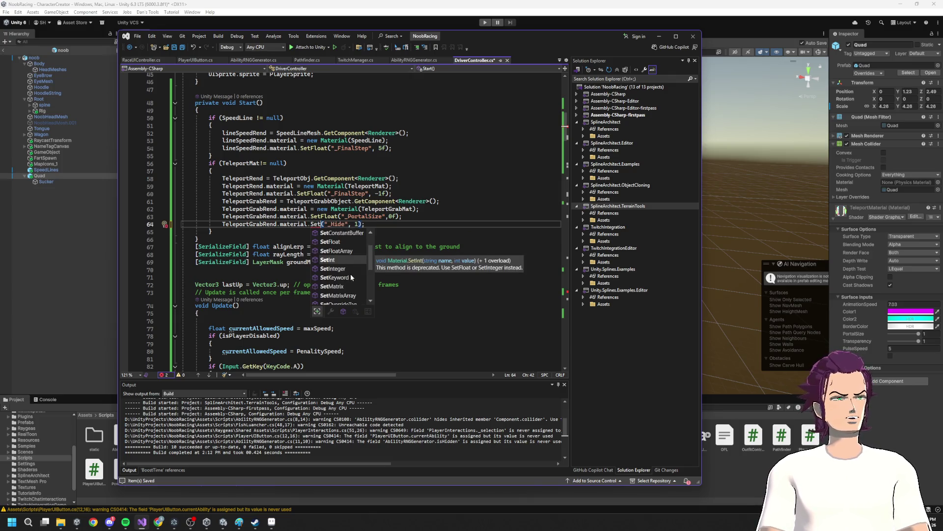
{"action": "left_click", "coordinate": [349, 278]}
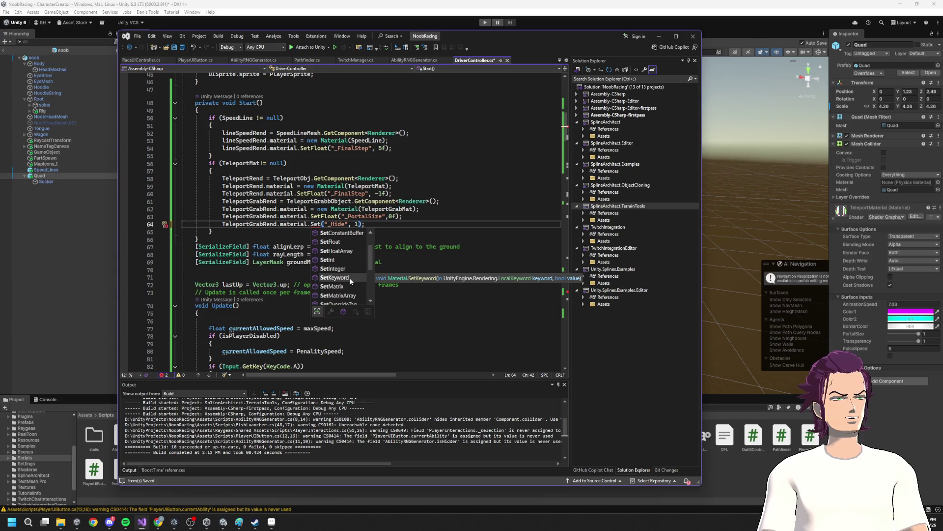
{"action": "double_click", "coordinate": [351, 278]}
{"action": "key", "text": "ctrl+z"}
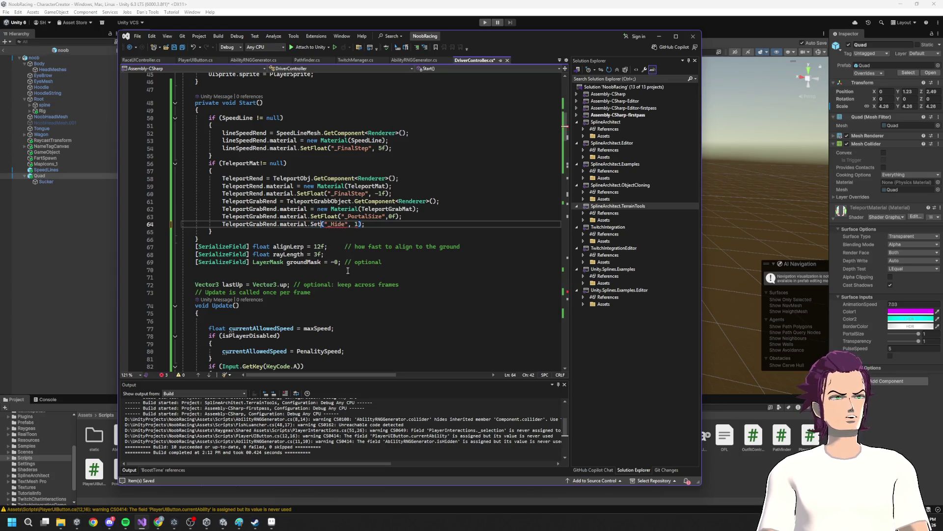
- Restore SetInt on line 64 and briefly minimise Visual Studio to view the Unity scene
{"action": "type", "text": "Set"}
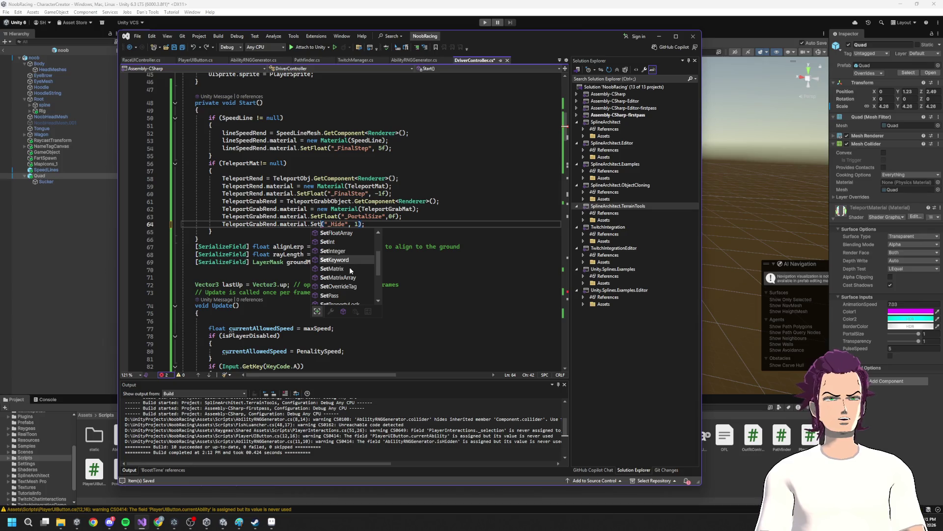
{"action": "scroll", "coordinate": [362, 285], "scroll_direction": "down", "scroll_amount": 3}
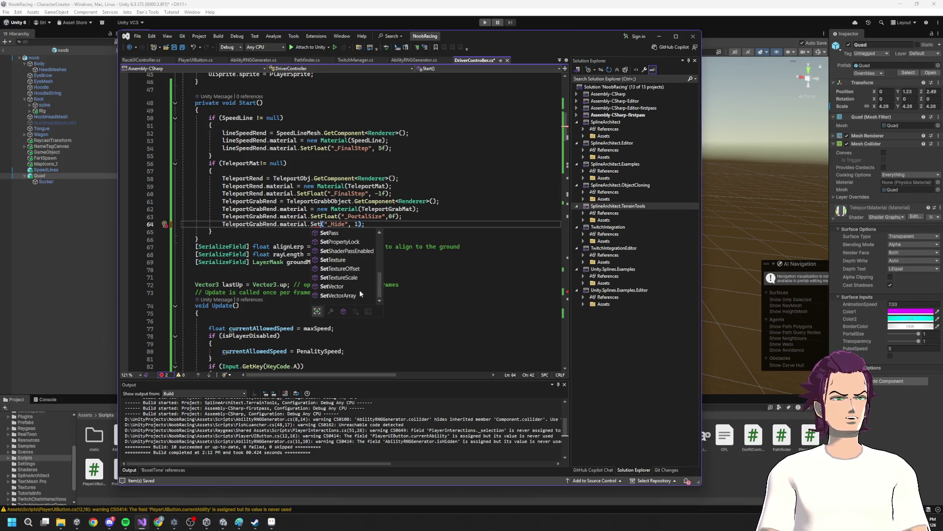
{"action": "scroll", "coordinate": [348, 270], "scroll_direction": "up", "scroll_amount": 4}
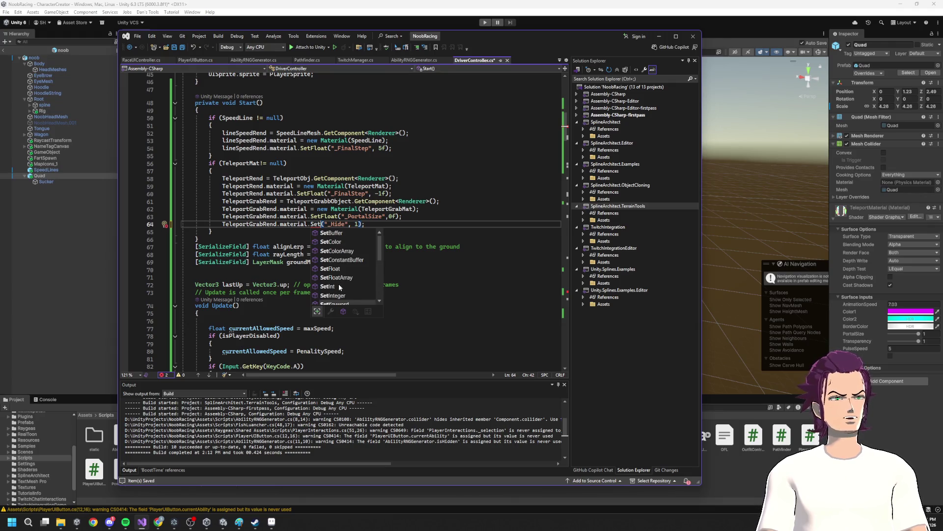
{"action": "left_click", "coordinate": [338, 233]}
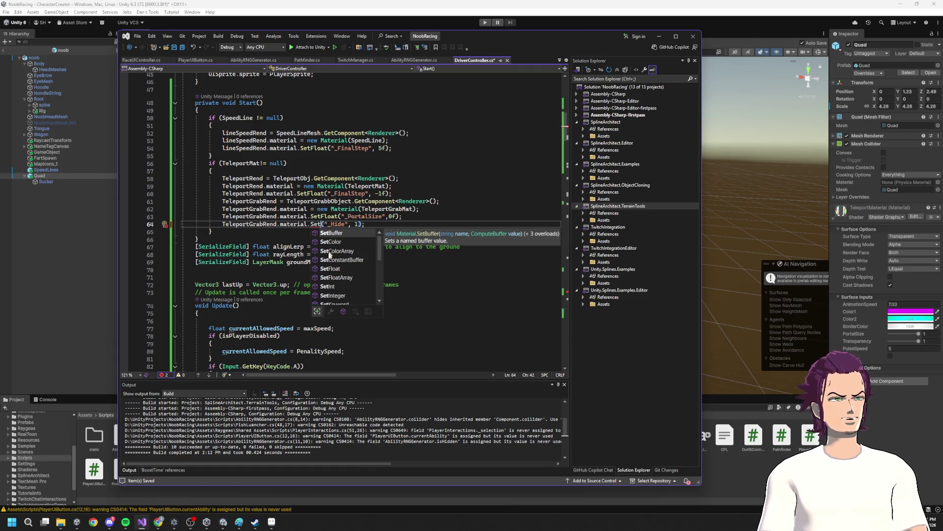
{"action": "double_click", "coordinate": [337, 286]}
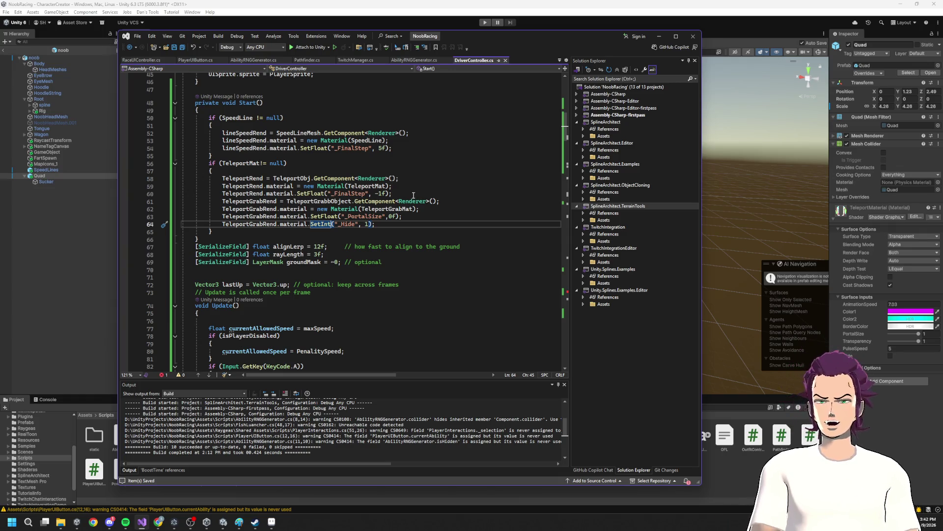
{"action": "left_click", "coordinate": [659, 36]}
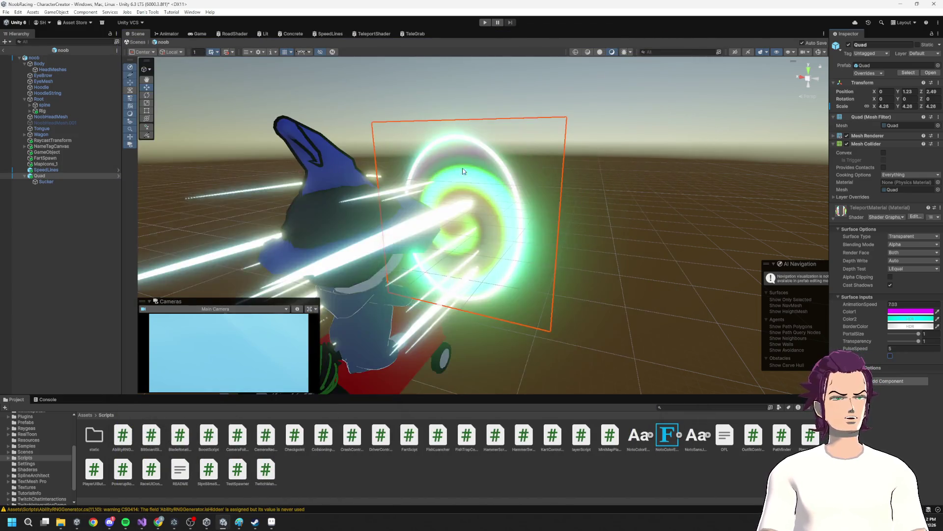
{"action": "key", "text": "alt+Tab"}
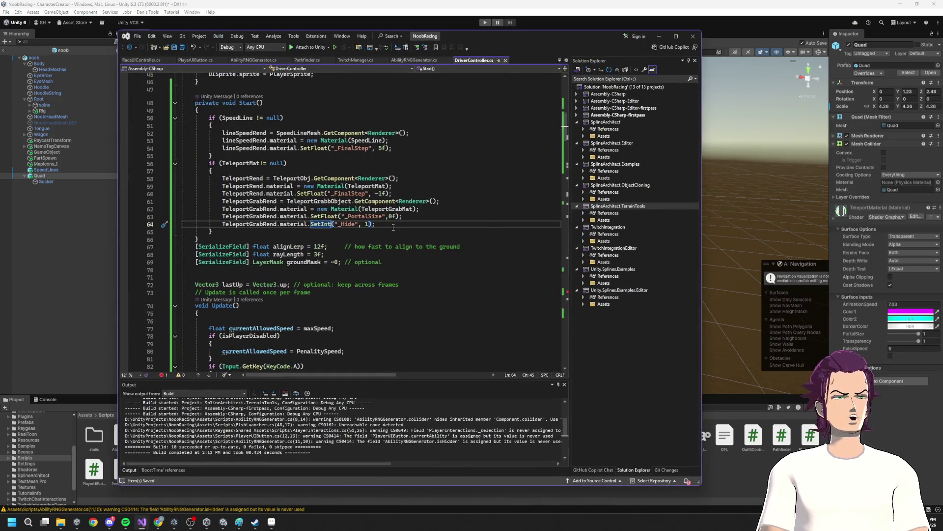
- Look over Start's setup code and locate the empty TeleportAnimation body
{"action": "left_click_drag", "start_coordinate": [395, 226], "coordinate": [199, 132]}
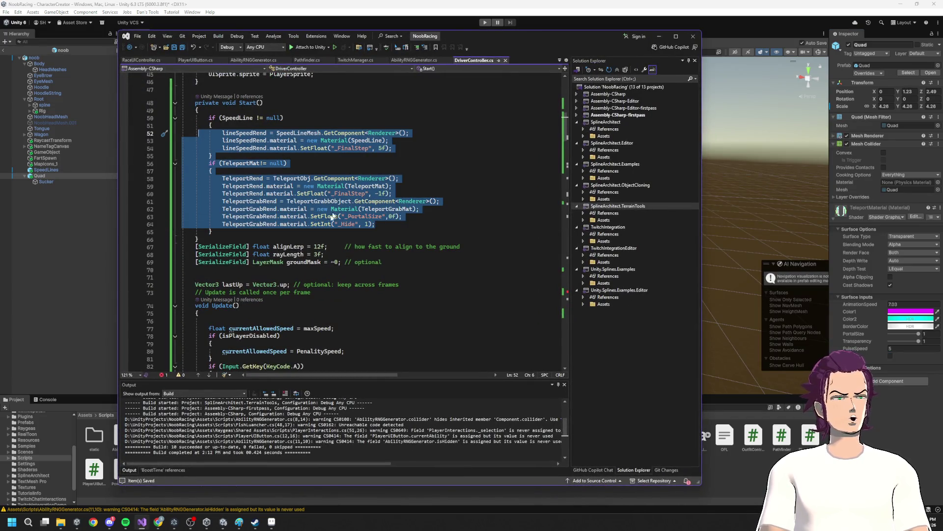
{"action": "mouse_move", "coordinate": [395, 148]}
{"action": "left_mouse_down"}
{"action": "mouse_move", "coordinate": [207, 111]}
{"action": "mouse_move", "coordinate": [211, 170]}
{"action": "mouse_move", "coordinate": [345, 203]}
{"action": "left_mouse_up"}
{"action": "left_click", "coordinate": [393, 193]}
{"action": "scroll", "coordinate": [339, 177], "scroll_direction": "down", "scroll_amount": 4}
{"action": "scroll", "coordinate": [336, 158], "scroll_direction": "up", "scroll_amount": 2}
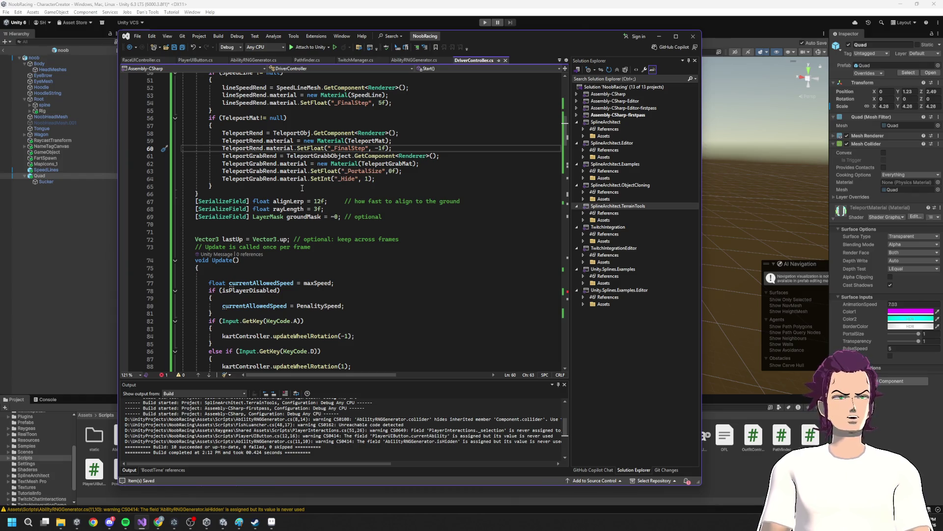
{"action": "scroll", "coordinate": [324, 187], "scroll_direction": "down", "scroll_amount": 20}
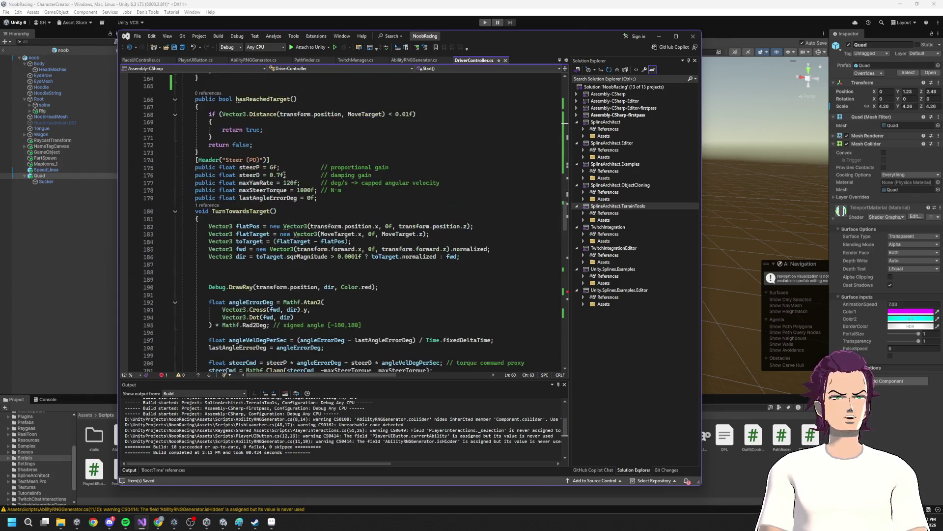
{"action": "scroll", "coordinate": [286, 168], "scroll_direction": "down", "scroll_amount": 20}
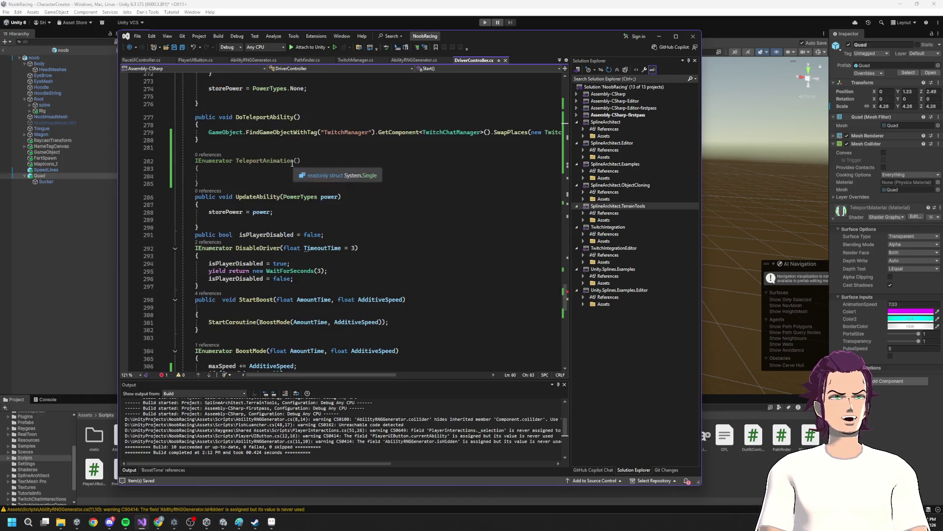
{"action": "left_click", "coordinate": [225, 174]}
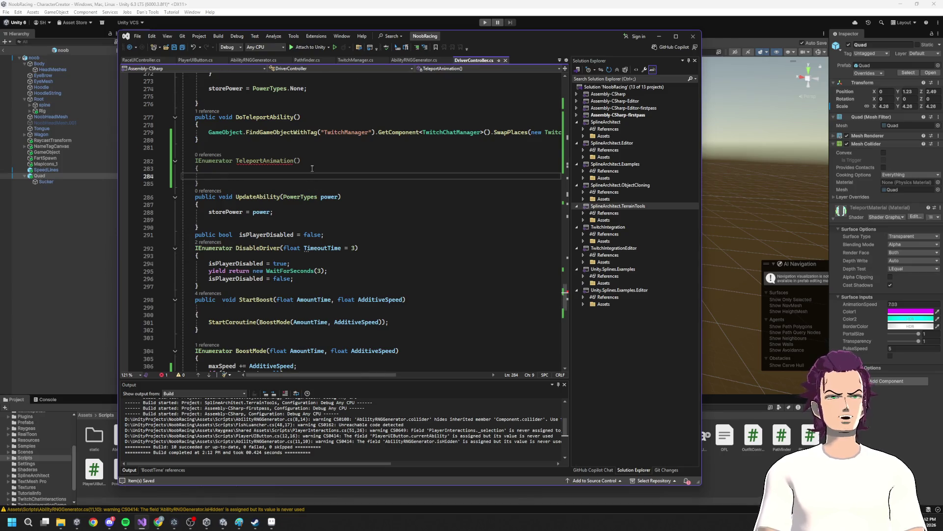
- Paste Start's teleport material setup lines into TeleportAnimation's braces
{"action": "scroll", "coordinate": [313, 171], "scroll_direction": "up", "scroll_amount": 20}
{"action": "scroll", "coordinate": [356, 209], "scroll_direction": "up", "scroll_amount": 20}
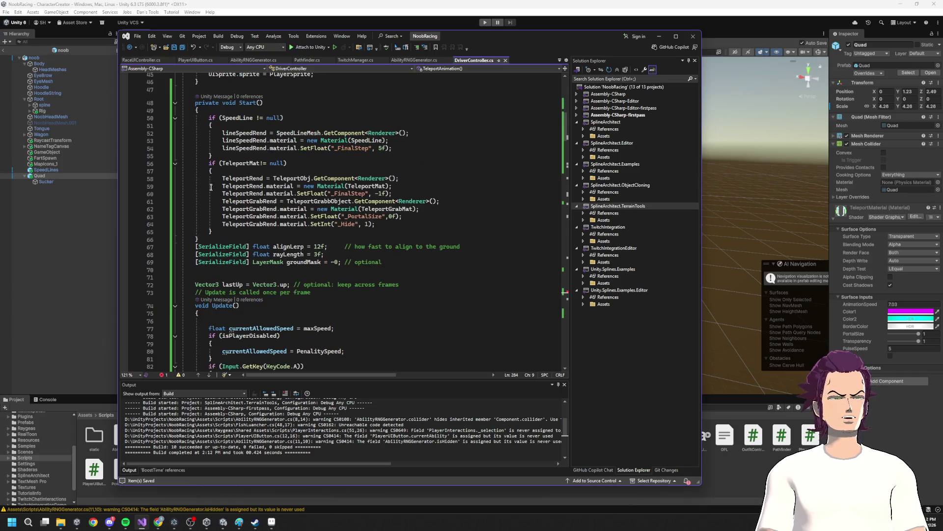
{"action": "left_click_drag", "start_coordinate": [207, 179], "coordinate": [427, 231]}
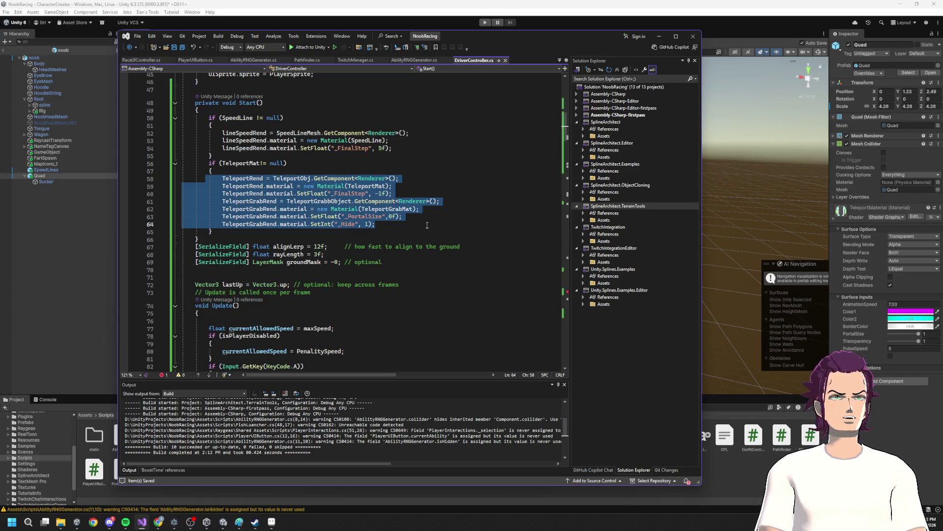
{"action": "scroll", "coordinate": [427, 225], "scroll_direction": "down", "scroll_amount": 20}
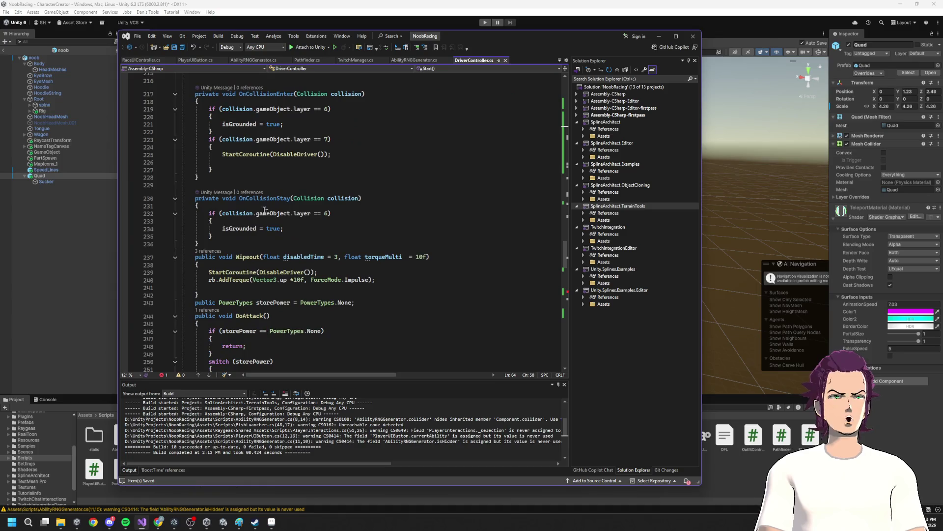
{"action": "scroll", "coordinate": [302, 254], "scroll_direction": "down", "scroll_amount": 13}
{"action": "left_click", "coordinate": [229, 311]}
{"action": "type", "text": "TeleportRend = TeleportObj.GetComponent<Renderer>();             TeleportRend.material = new Material(TeleportMat);             TeleportRend.material.SetFloat(\"_FinalStep\", -1f);             TeleportGrabRend = TeleportGrabbObject.GetComponent<Renderer>();             TeleportGrabRend.material = new Material(TeleportGrabMat);             TeleportGrabRend.material.SetFloat(\"_PortalSize\", 0f);             TeleportGrabRend.material.SetInt(\"_Hide\", 1);"}
{"action": "scroll", "coordinate": [388, 253], "scroll_direction": "down", "scroll_amount": 5}
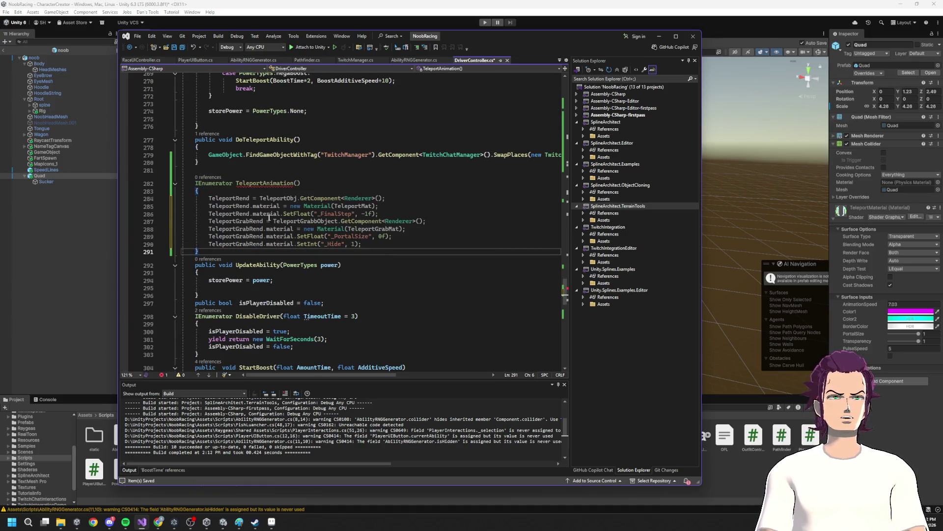
- Set the _PortalSize value to 1, add 'yield return new WaitForSeconds(1);' after _Hide, and save
{"action": "left_click", "coordinate": [368, 213]}
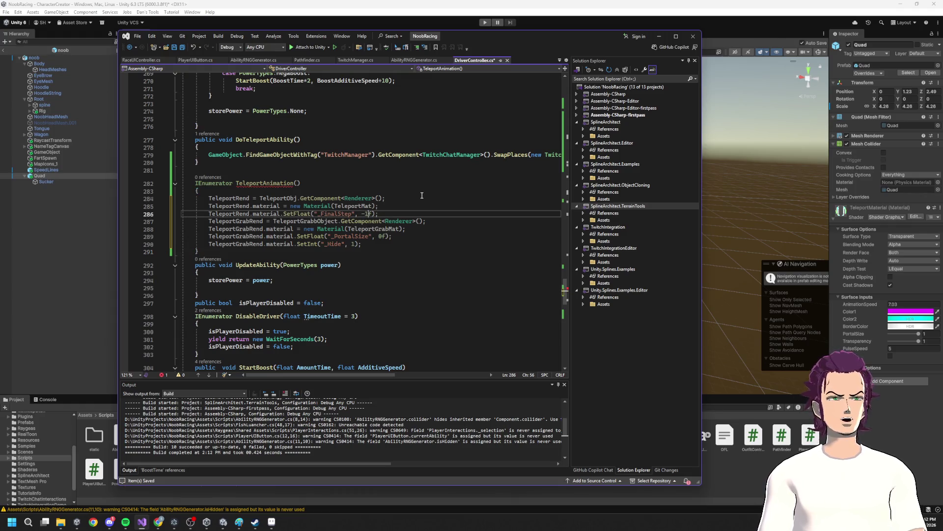
{"action": "left_click", "coordinate": [380, 236]}
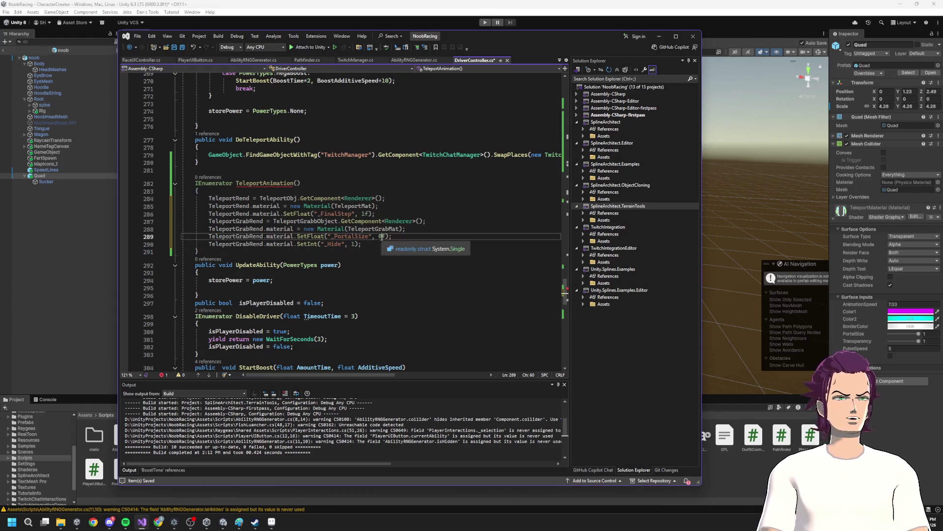
{"action": "type", "text": "1"}
{"action": "left_click", "coordinate": [475, 241]}
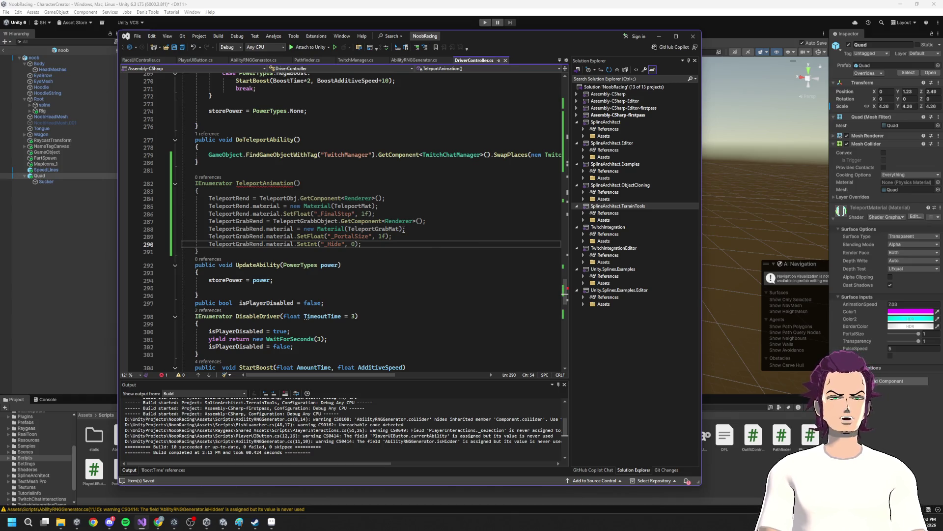
{"action": "key", "text": "Return"}
{"action": "type", "text": "yield re"}
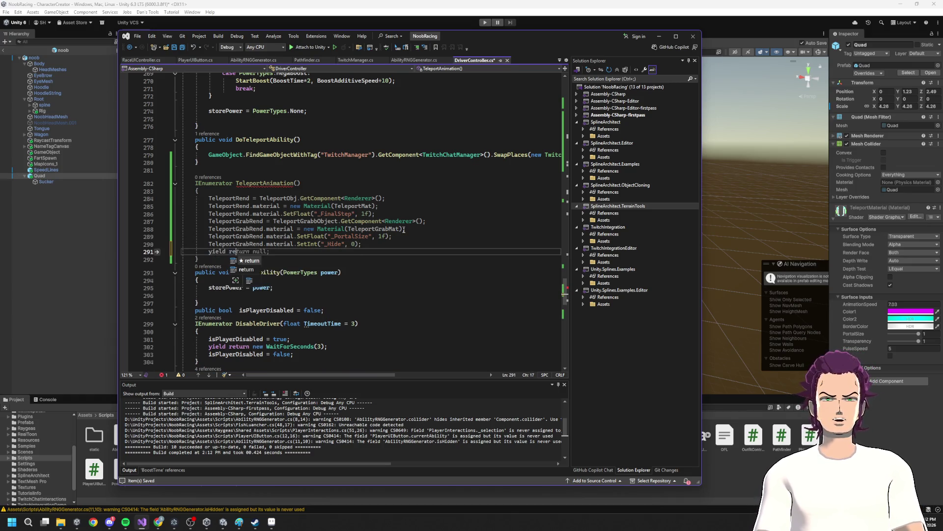
{"action": "type", "text": "turn new Wait"}
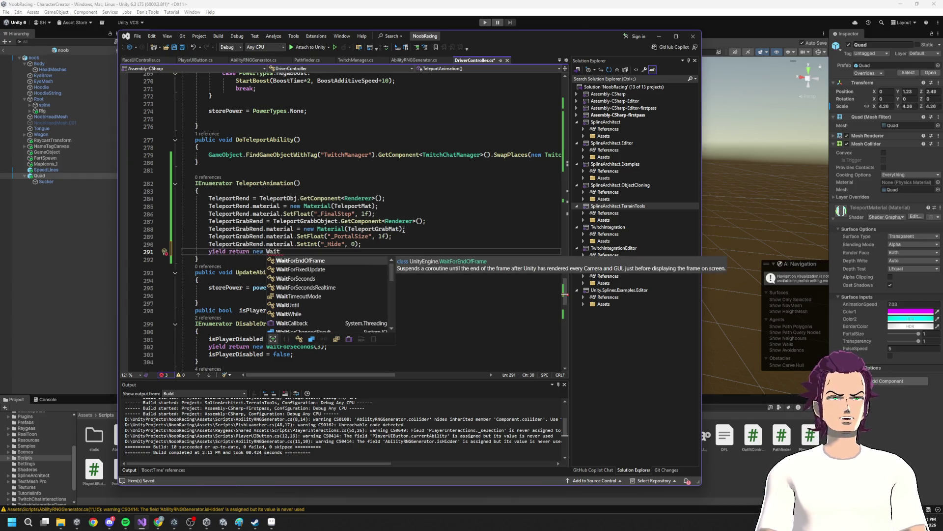
{"action": "key", "text": "Down"}
{"action": "key", "text": "Down"}
{"action": "key", "text": "Tab"}
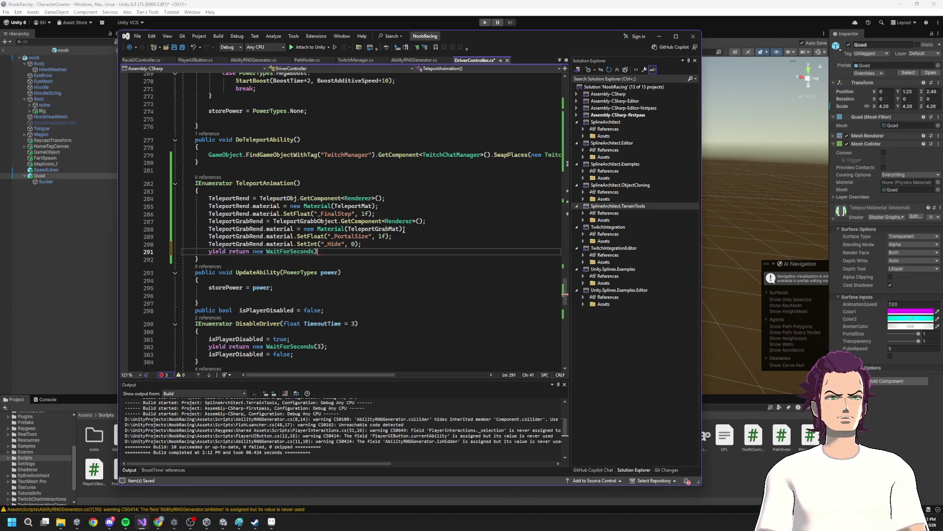
{"action": "type", "text": "("}
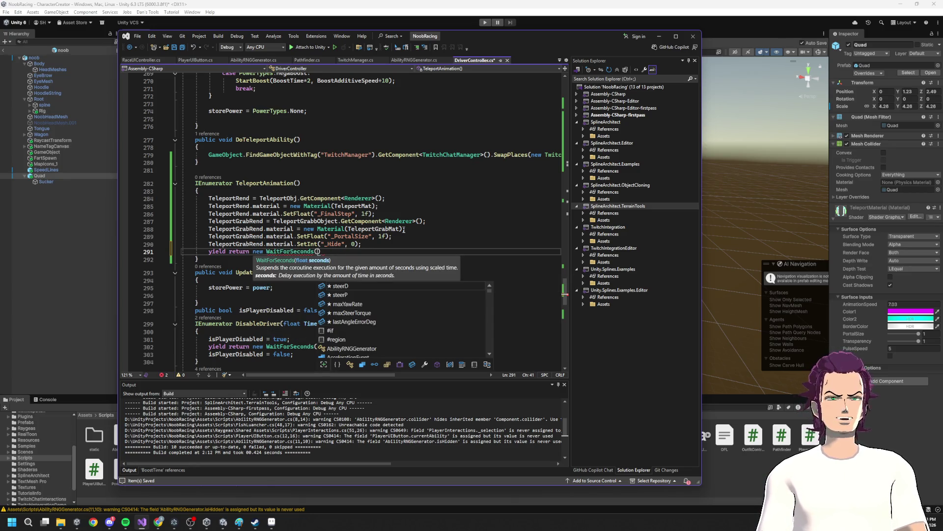
{"action": "type", "text": "1"}
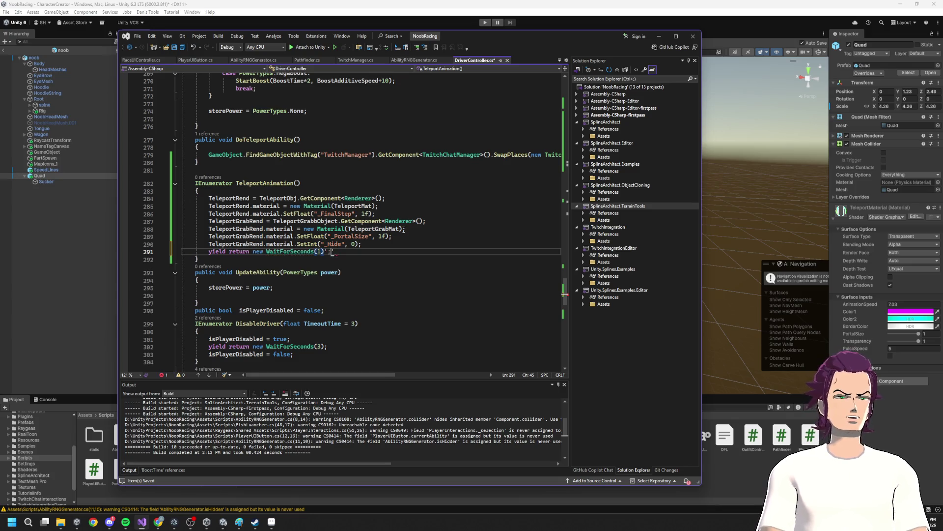
{"action": "key", "text": "ctrl+s"}
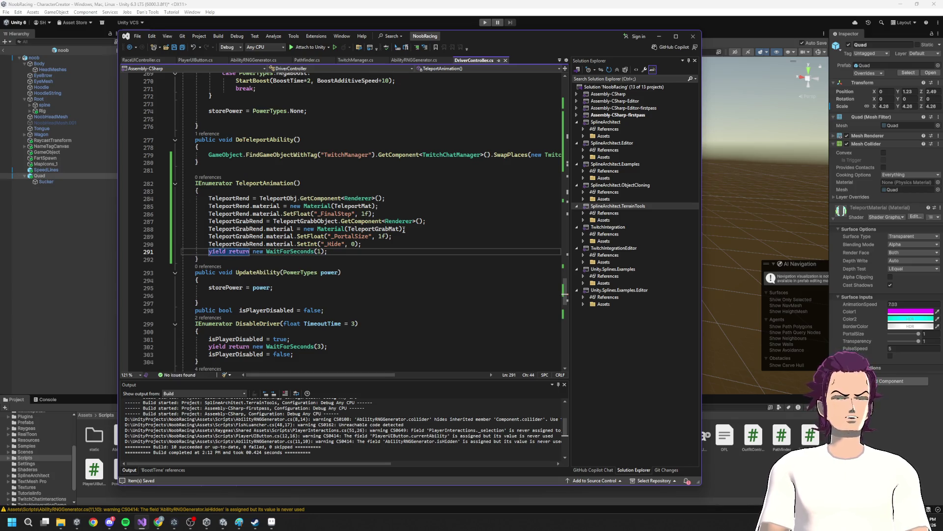
- Copy TeleportAnimation's material setup lines 284–290 for reuse after the wait
{"action": "left_click_drag", "start_coordinate": [370, 247], "coordinate": [182, 201]}
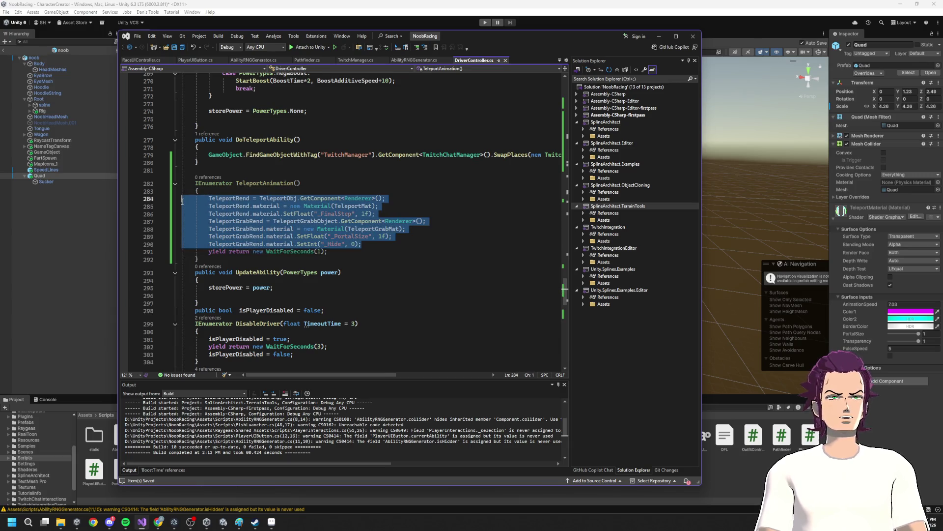
{"action": "key", "text": "ctrl+c"}
{"action": "left_click", "coordinate": [356, 251]}
- Paste the setup lines below the wait and edit _FinalStep, _PortalSize and _Hide to -1f, 0f and 1
{"action": "key", "text": "Return"}
{"action": "key", "text": "ctrl+v"}
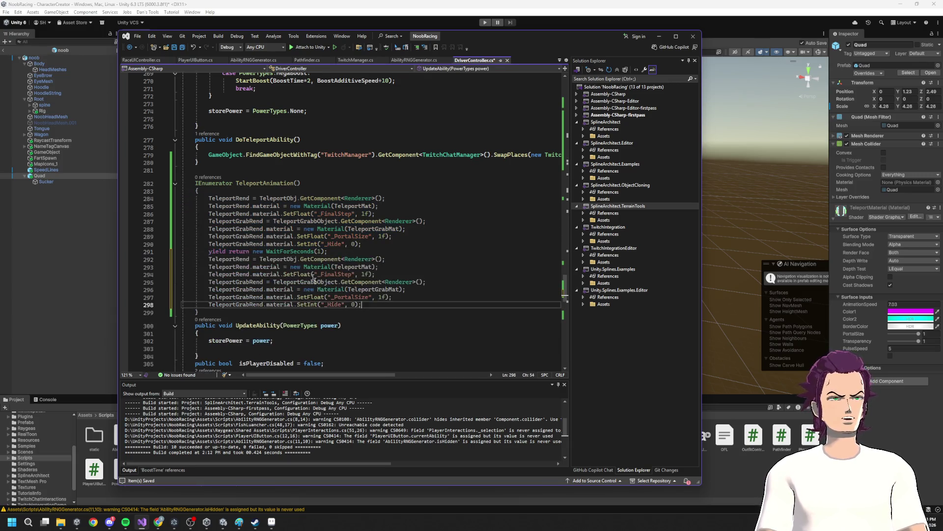
{"action": "left_click", "coordinate": [367, 274]}
{"action": "key", "text": "BackSpace"}
{"action": "type", "text": "0"}
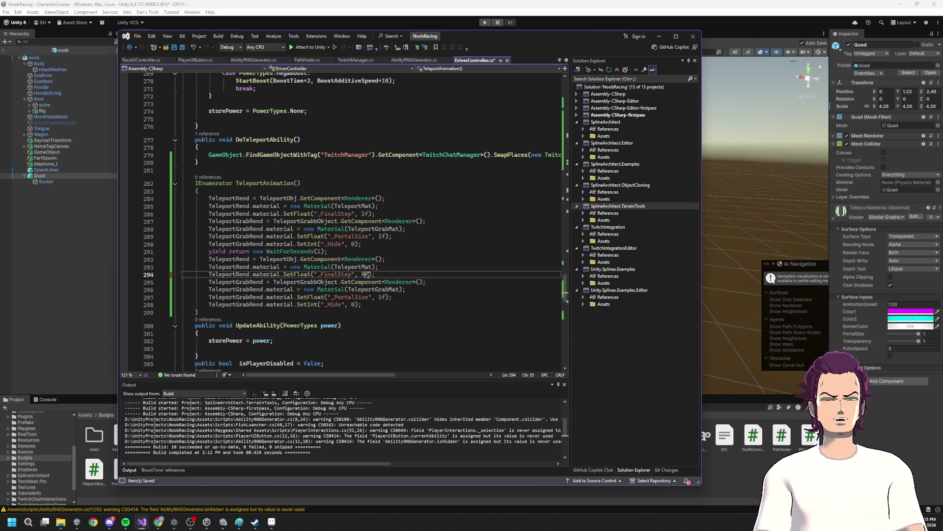
{"action": "left_click_drag", "start_coordinate": [388, 286], "coordinate": [381, 296]}
{"action": "left_click", "coordinate": [381, 297]}
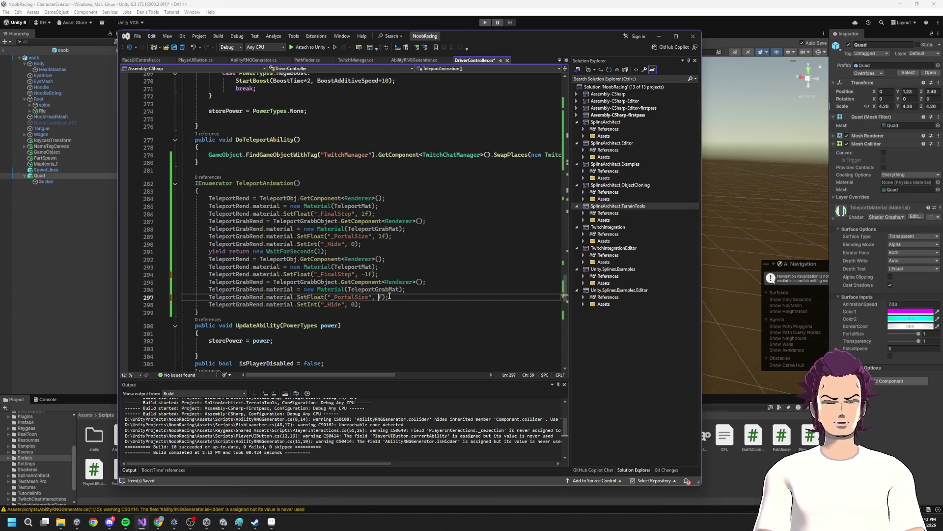
{"action": "type", "text": "0"}
{"action": "left_click", "coordinate": [355, 305]}
{"action": "key", "text": "BackSpace"}
{"action": "type", "text": "1"}
{"action": "type", "text": "0"}
{"action": "key", "text": "BackSpace"}
{"action": "type", "text": "1"}
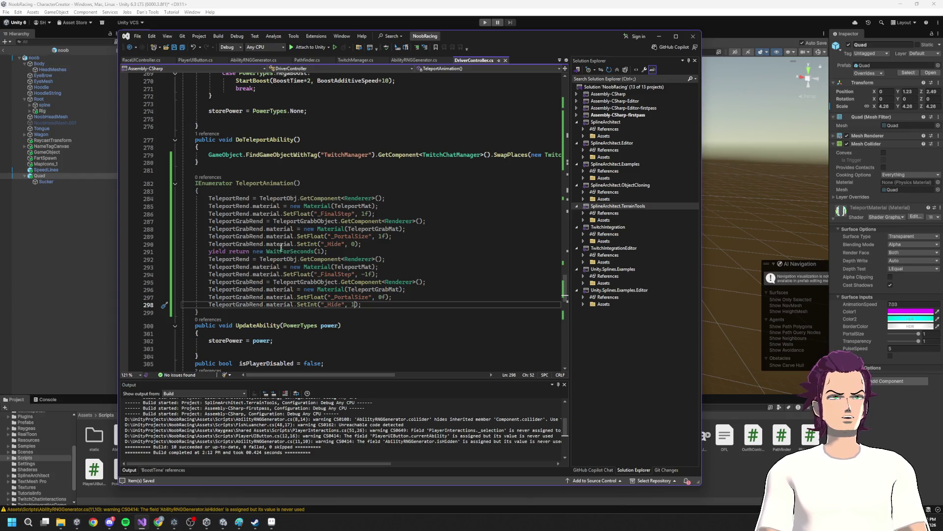
- Tidy the SwapPlaces line's indentation inside DoTeleportAbility
{"action": "left_click", "coordinate": [189, 163]}
{"action": "key", "text": "Return"}
{"action": "key", "text": "Up"}
{"action": "key", "text": "Tab"}
{"action": "key", "text": "BackSpace"}
{"action": "key", "text": "BackSpace"}
{"action": "key", "text": "BackSpace"}
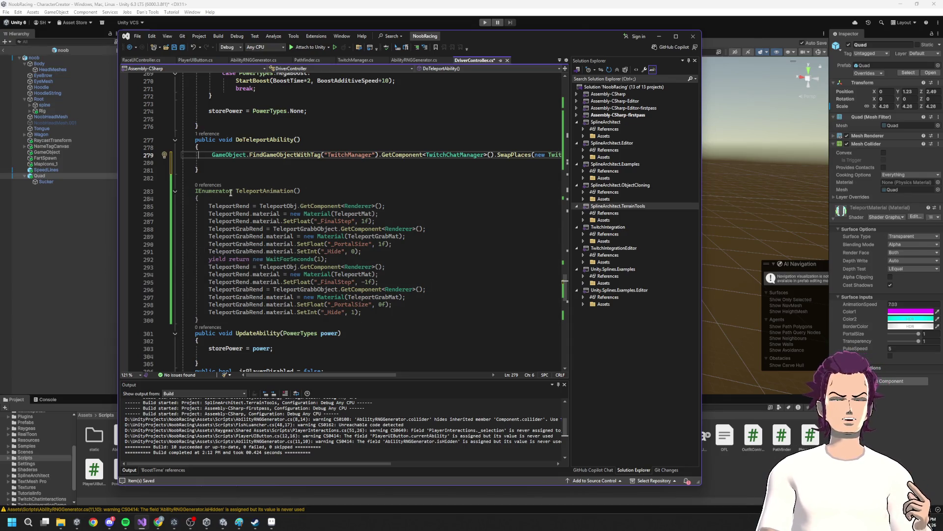
{"action": "left_click", "coordinate": [223, 164]}
{"action": "left_click", "coordinate": [209, 190]}
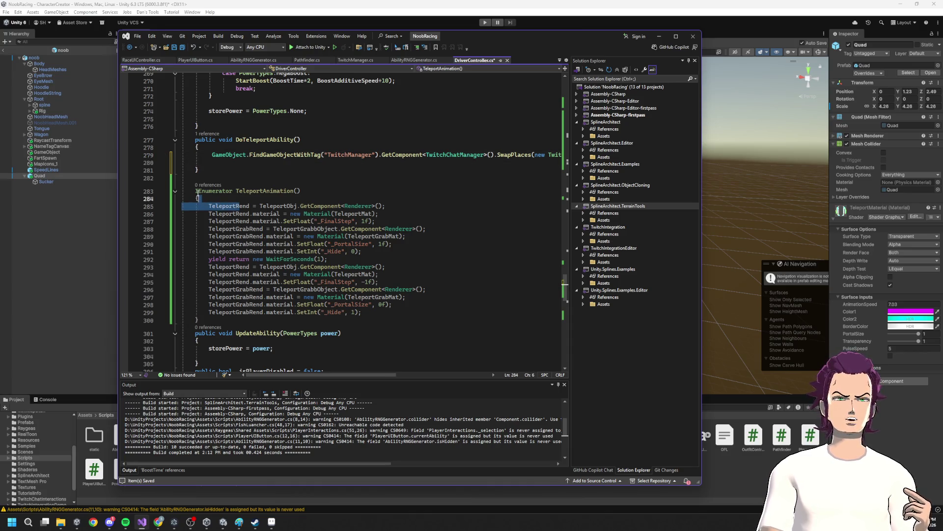
{"action": "left_click", "coordinate": [317, 176]}
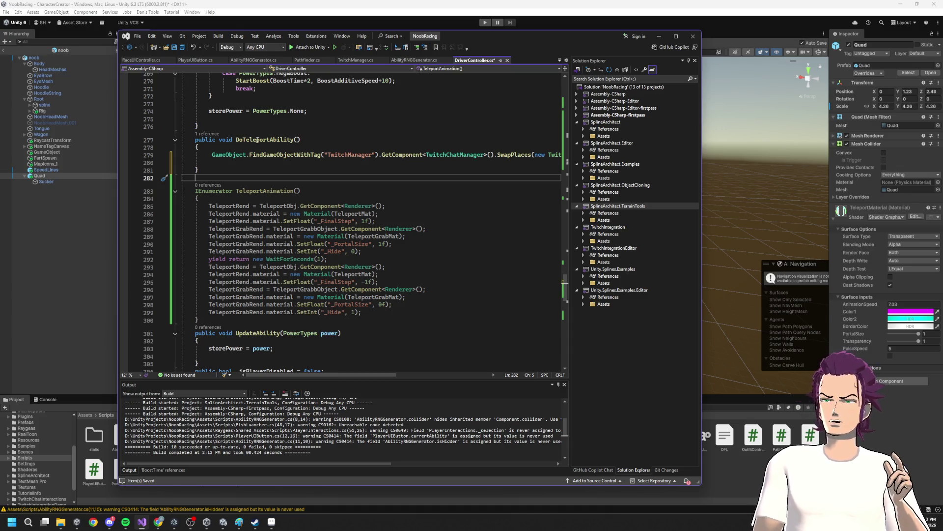
{"action": "triple_click", "coordinate": [197, 156]}
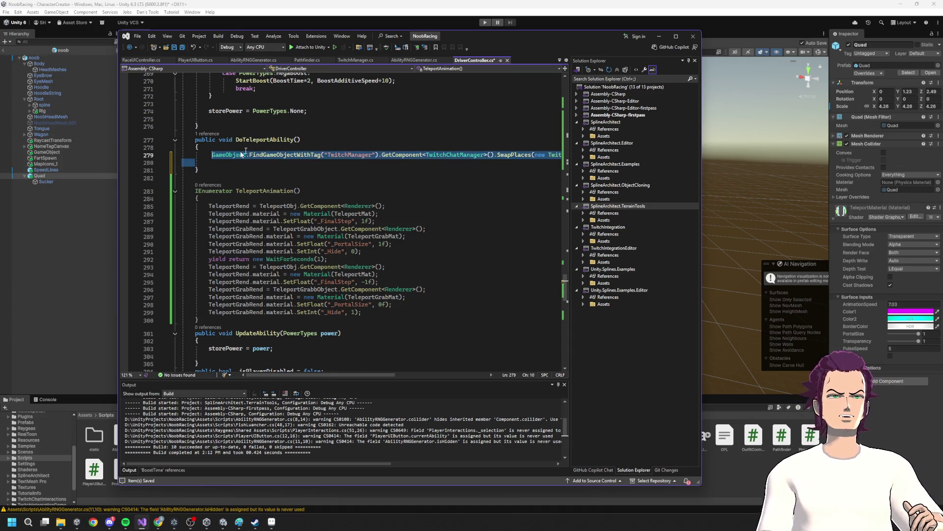
- From the StartCoroutine call in Start(), go to the implementation of PassiveGold
{"action": "left_click", "coordinate": [224, 161]}
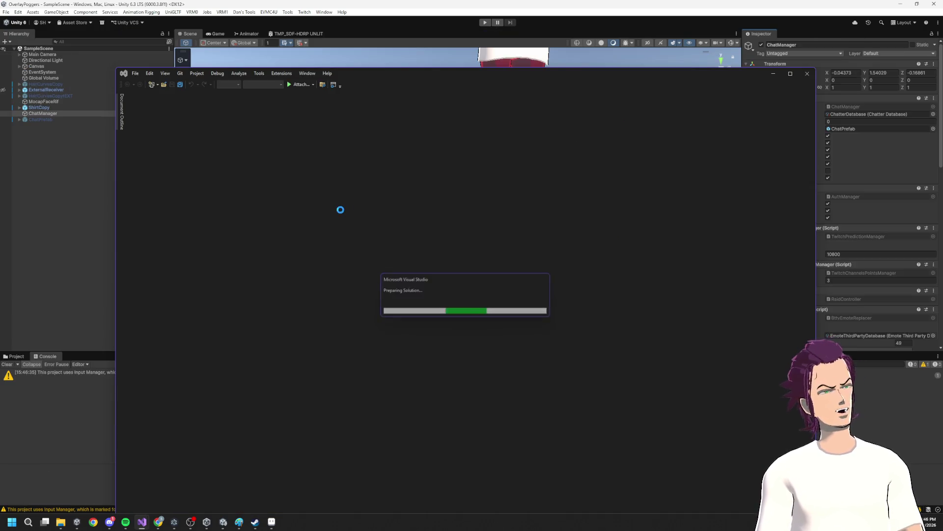
{"action": "scroll", "coordinate": [353, 201], "scroll_direction": "up", "scroll_amount": 20}
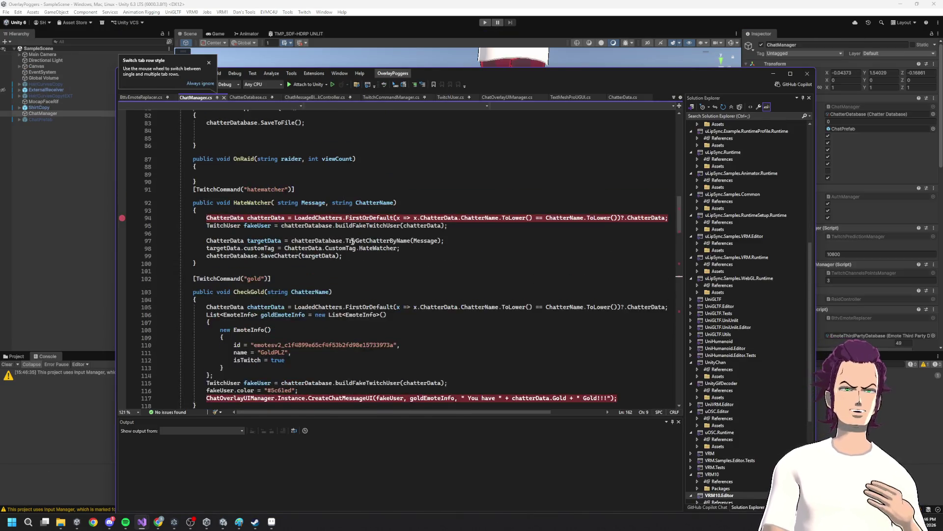
{"action": "scroll", "coordinate": [336, 263], "scroll_direction": "up", "scroll_amount": 6}
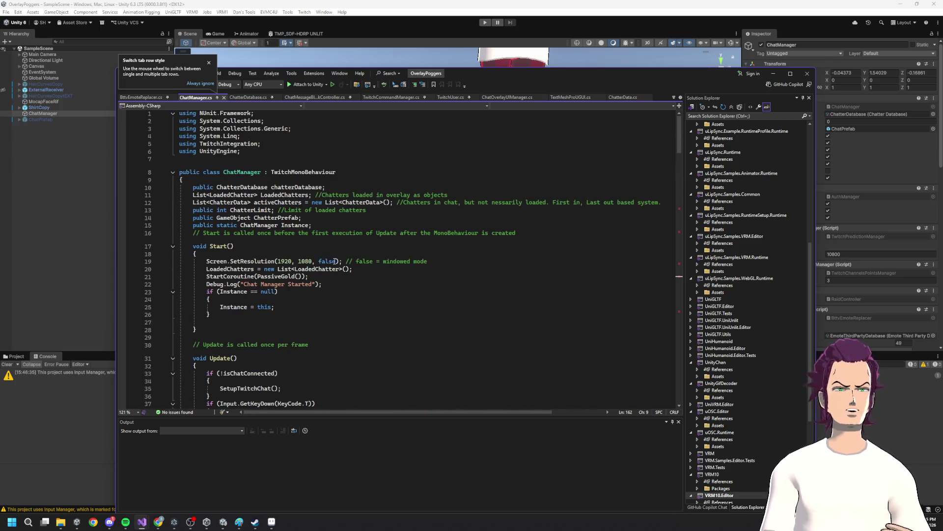
{"action": "scroll", "coordinate": [329, 274], "scroll_direction": "down", "scroll_amount": 2}
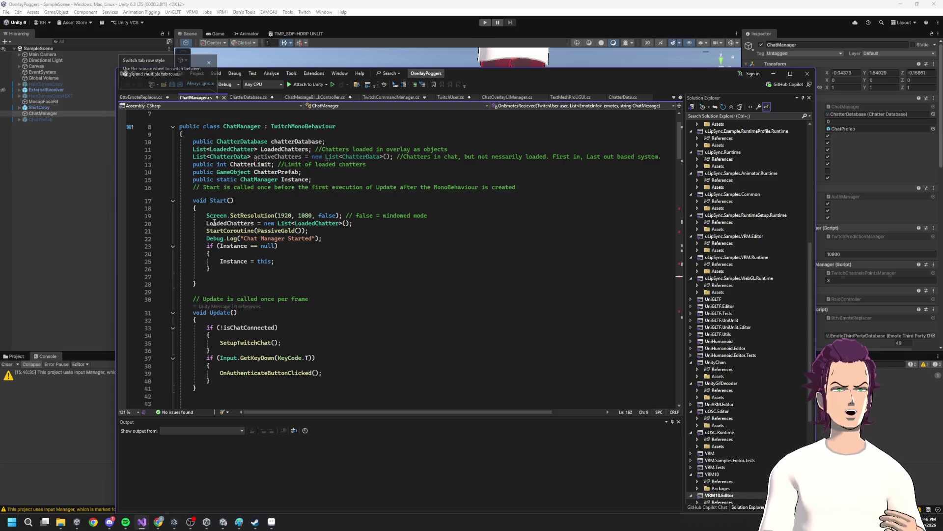
{"action": "left_click", "coordinate": [243, 231]}
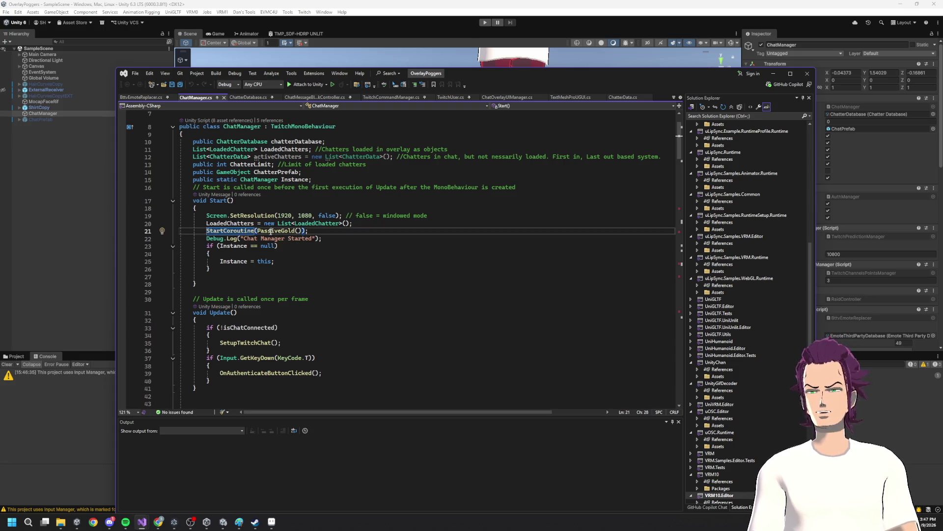
{"action": "double_click", "coordinate": [278, 230]}
{"action": "right_click", "coordinate": [282, 232]}
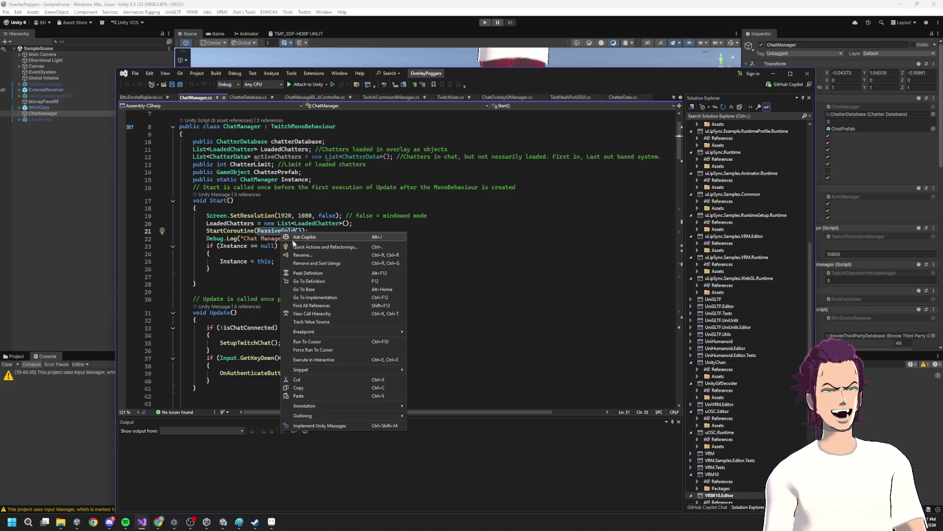
{"action": "left_click", "coordinate": [324, 296]}
- Highlight PassiveGold's while loop that waits 60 seconds between gold payouts
{"action": "scroll", "coordinate": [335, 292], "scroll_direction": "down", "scroll_amount": 1}
{"action": "left_click", "coordinate": [231, 242]}
{"action": "left_click_drag", "start_coordinate": [202, 251], "coordinate": [392, 295]}
{"action": "left_click", "coordinate": [392, 295]}
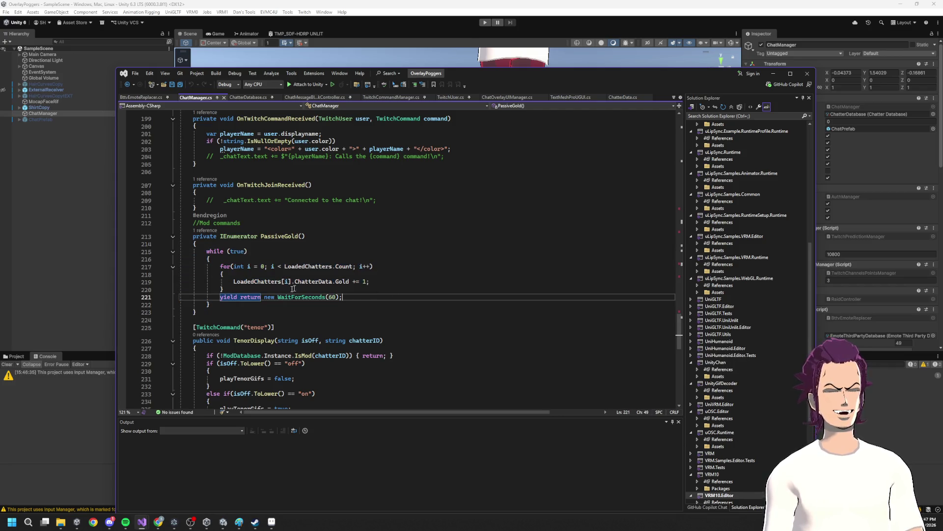
- Read through PassiveGold, selecting the one-gold-per-chatter line and then the whole coroutine
{"action": "mouse_move", "coordinate": [375, 285]}
{"action": "left_mouse_down"}
{"action": "mouse_move", "coordinate": [213, 282]}
{"action": "mouse_move", "coordinate": [248, 251]}
{"action": "mouse_move", "coordinate": [374, 292]}
{"action": "mouse_move", "coordinate": [374, 284]}
{"action": "mouse_move", "coordinate": [375, 293]}
{"action": "mouse_move", "coordinate": [219, 297]}
{"action": "left_mouse_up"}
{"action": "left_click", "coordinate": [220, 266]}
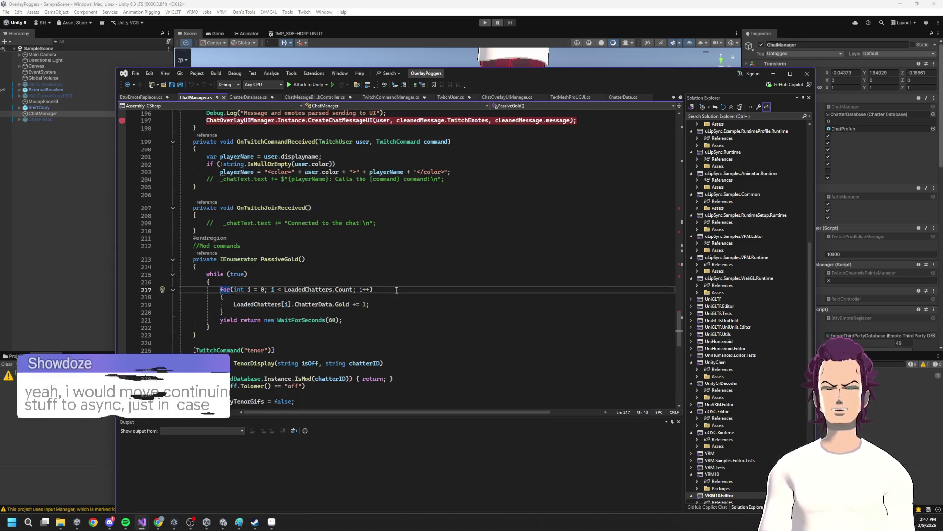
{"action": "scroll", "coordinate": [374, 295], "scroll_direction": "up", "scroll_amount": 1}
{"action": "left_click", "coordinate": [374, 297]}
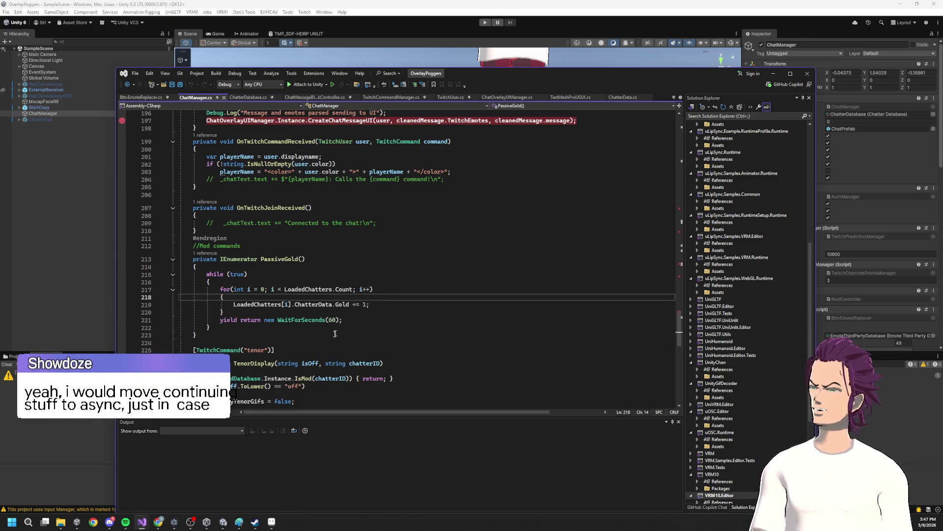
{"action": "scroll", "coordinate": [374, 296], "scroll_direction": "up", "scroll_amount": 2, "text": "ctrl"}
{"action": "scroll", "coordinate": [315, 347], "scroll_direction": "up", "scroll_amount": 3, "text": "ctrl"}
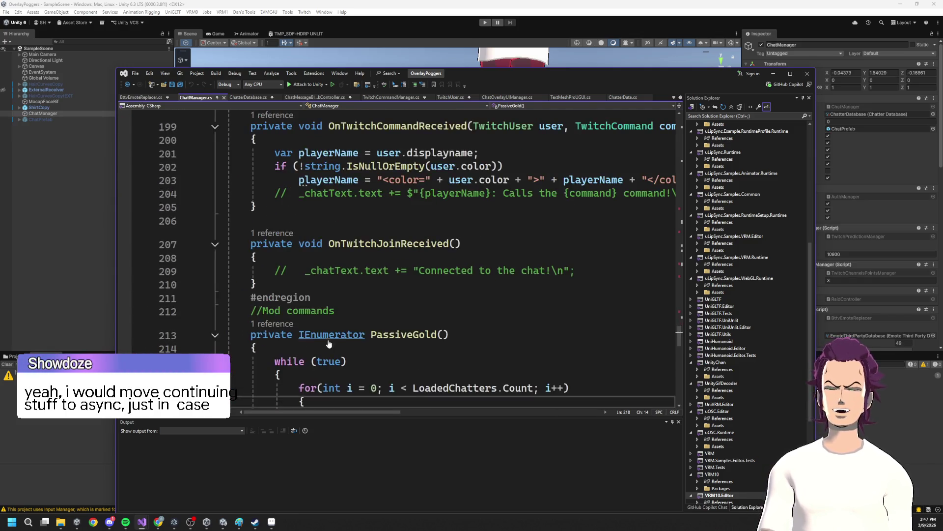
{"action": "mouse_move", "coordinate": [295, 322]}
{"action": "left_mouse_down"}
{"action": "mouse_move", "coordinate": [231, 268]}
{"action": "mouse_move", "coordinate": [227, 173]}
{"action": "left_mouse_up"}
{"action": "left_click", "coordinate": [374, 291]}
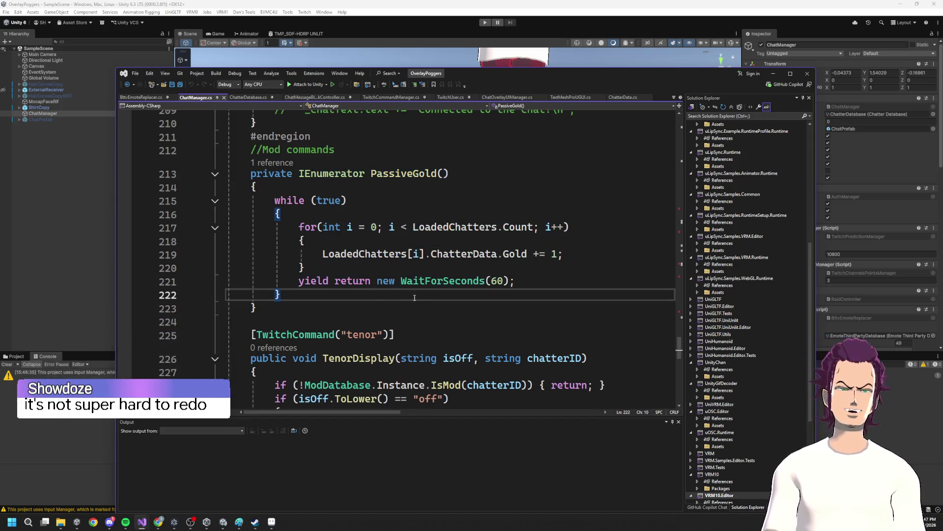
{"action": "scroll", "coordinate": [366, 323], "scroll_direction": "down", "scroll_amount": 1}
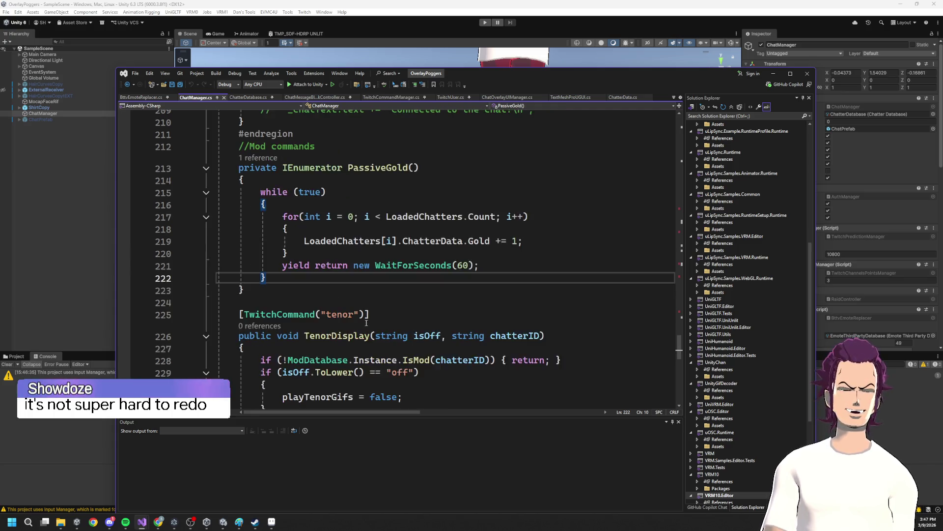
{"action": "scroll", "coordinate": [366, 323], "scroll_direction": "down", "scroll_amount": 1}
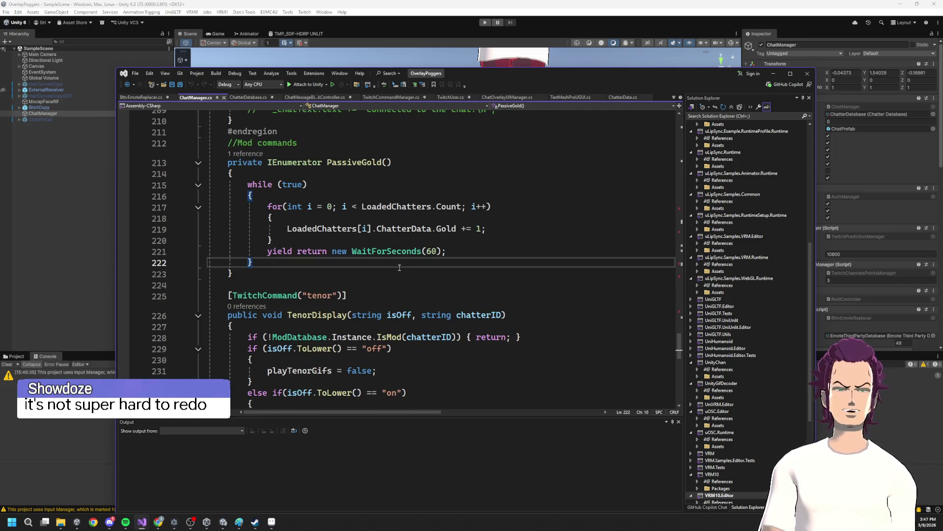
{"action": "scroll", "coordinate": [404, 255], "scroll_direction": "down", "scroll_amount": 1}
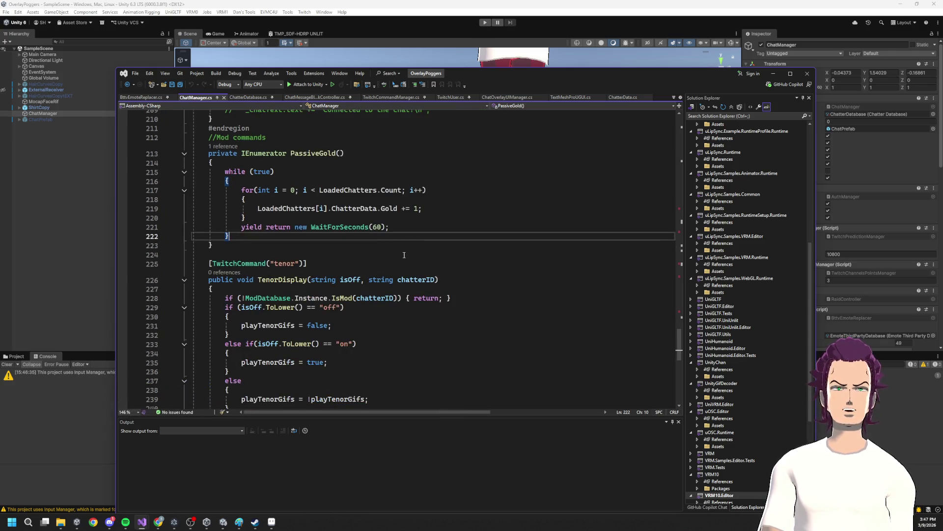
{"action": "scroll", "coordinate": [403, 255], "scroll_direction": "down", "scroll_amount": 1}
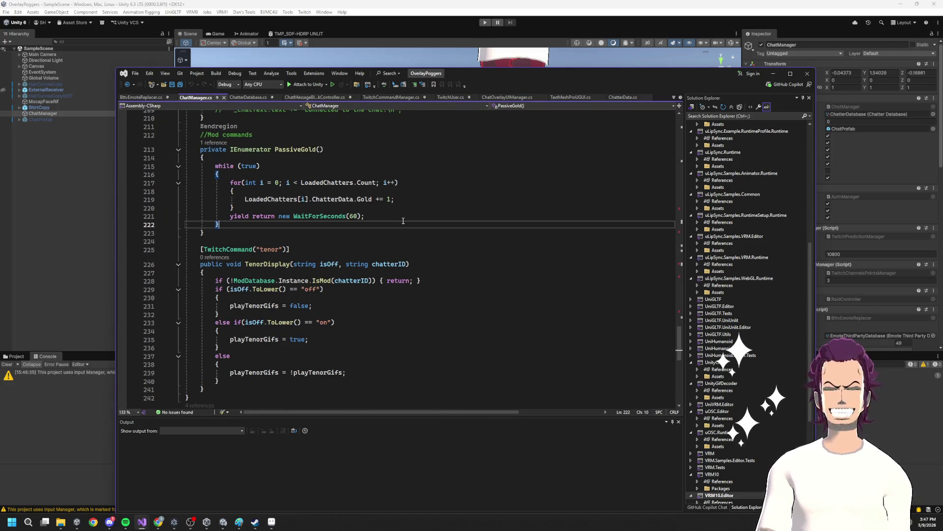
- Select the for loop and 60-second wait, then minimize the OverlayPoggers code and editor windows
{"action": "left_click", "coordinate": [232, 182], "text": "shift"}
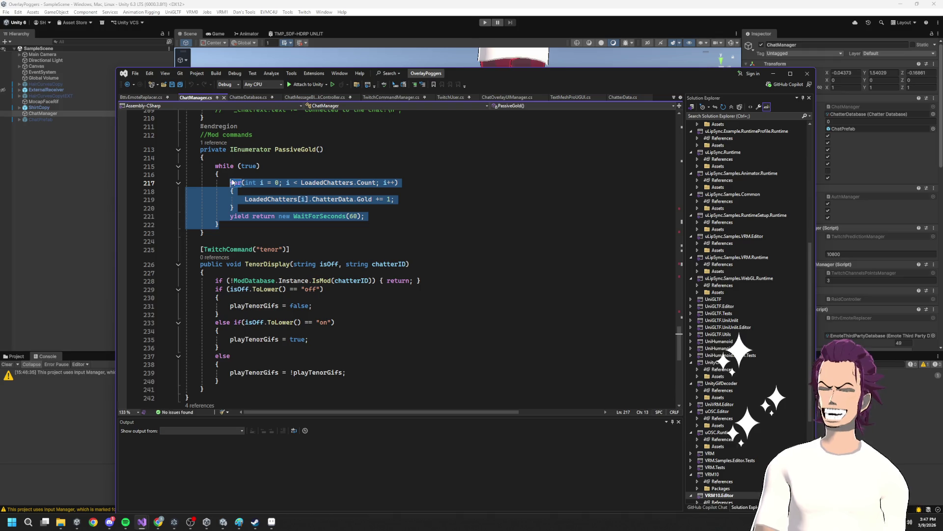
{"action": "left_click", "coordinate": [774, 74]}
{"action": "left_click", "coordinate": [902, 7]}
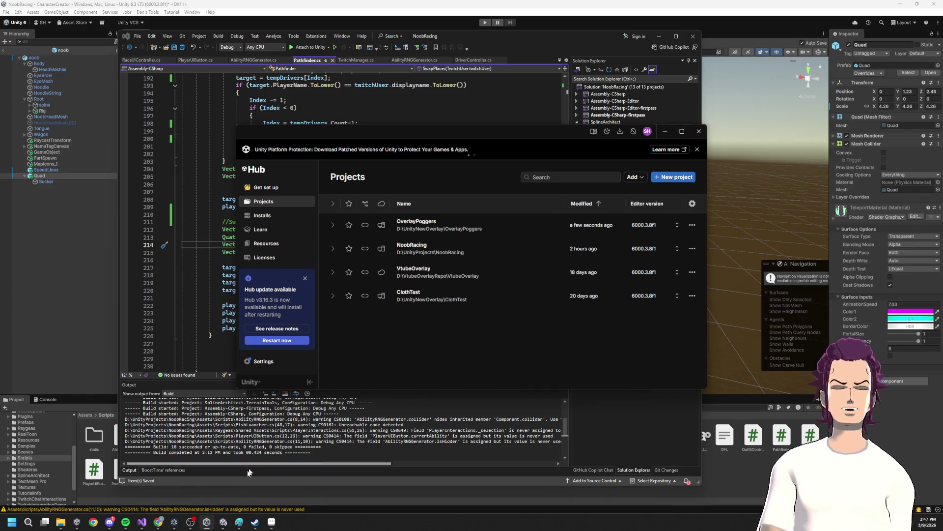
- Close the Unity Hub window, revealing NoobRacing's PathFinder.cs
{"action": "mouse_move", "coordinate": [138, 524]}
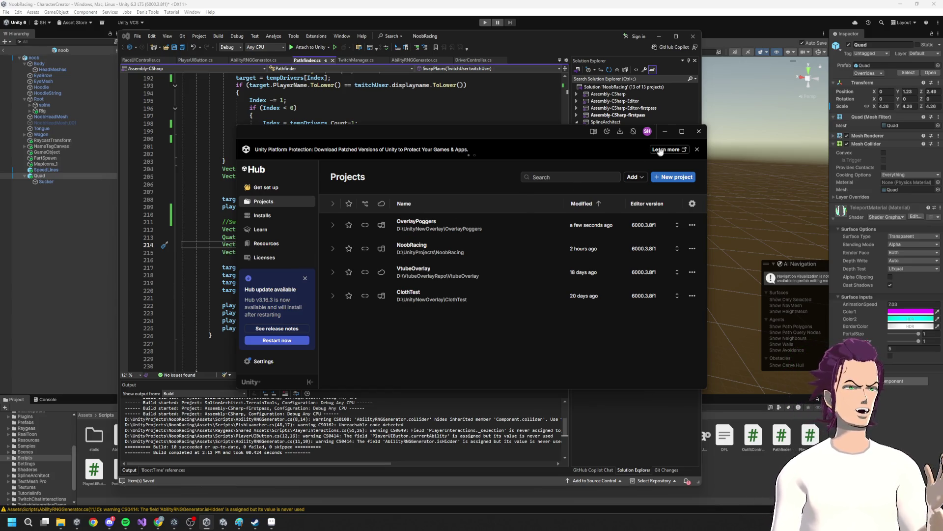
{"action": "left_click", "coordinate": [698, 131]}
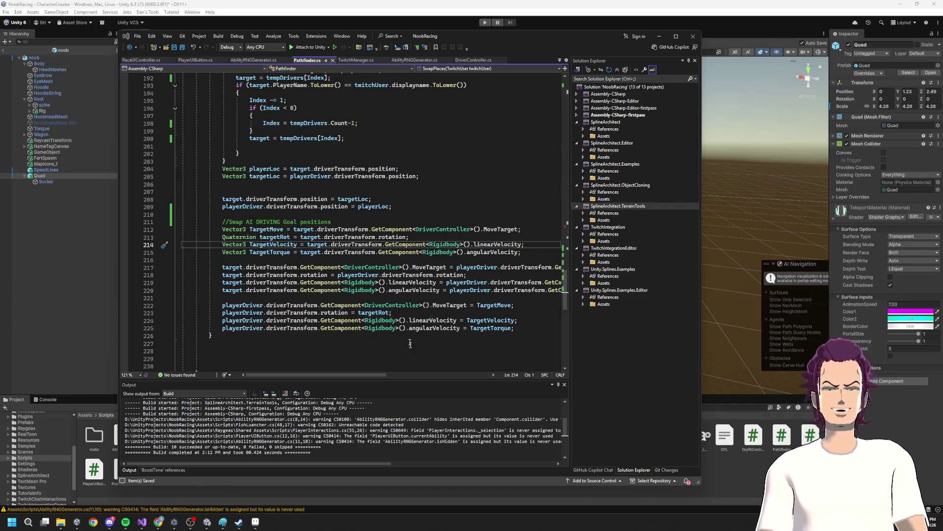
- Bring back ChatManager.cs, highlight its gold for loop and while (true) header, then switch to NoobRacing
{"action": "scroll", "coordinate": [413, 222], "scroll_direction": "up", "scroll_amount": 5}
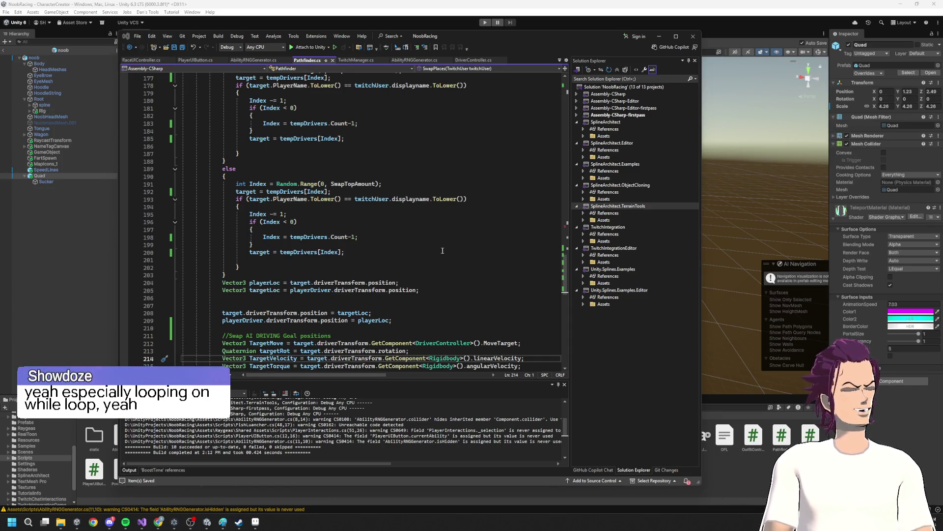
{"action": "mouse_move", "coordinate": [143, 526]}
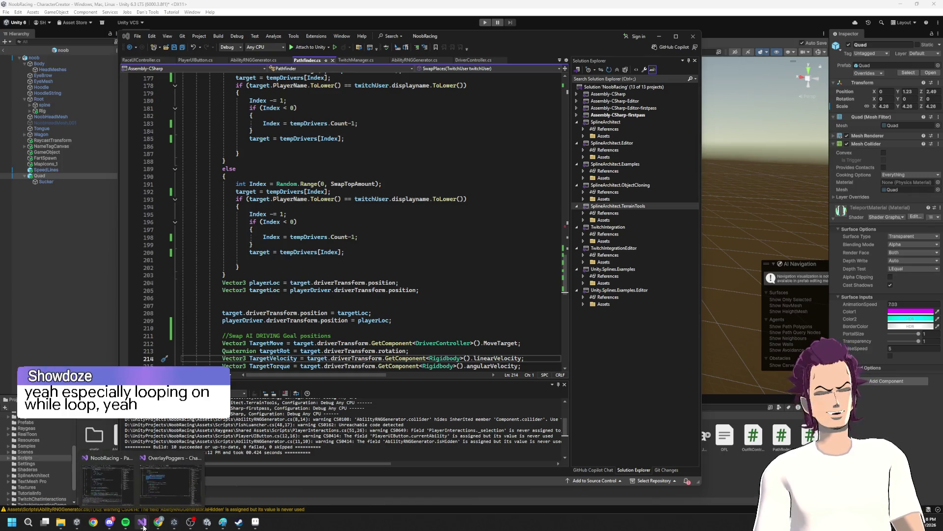
{"action": "left_click", "coordinate": [165, 494]}
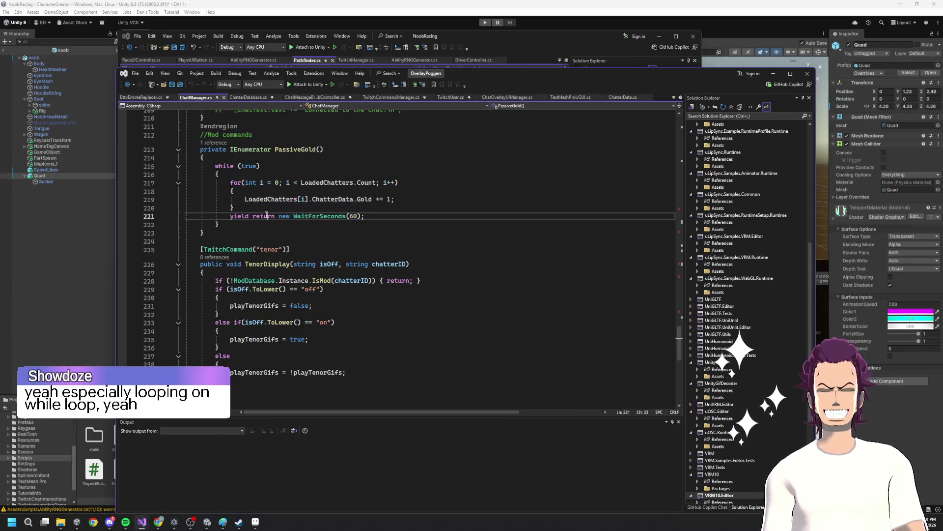
{"action": "left_click_drag", "start_coordinate": [230, 182], "coordinate": [320, 199]}
{"action": "mouse_move", "coordinate": [217, 166]}
{"action": "left_mouse_down"}
{"action": "mouse_move", "coordinate": [269, 167]}
{"action": "mouse_move", "coordinate": [397, 208]}
{"action": "mouse_move", "coordinate": [387, 199]}
{"action": "mouse_move", "coordinate": [232, 219]}
{"action": "left_mouse_up"}
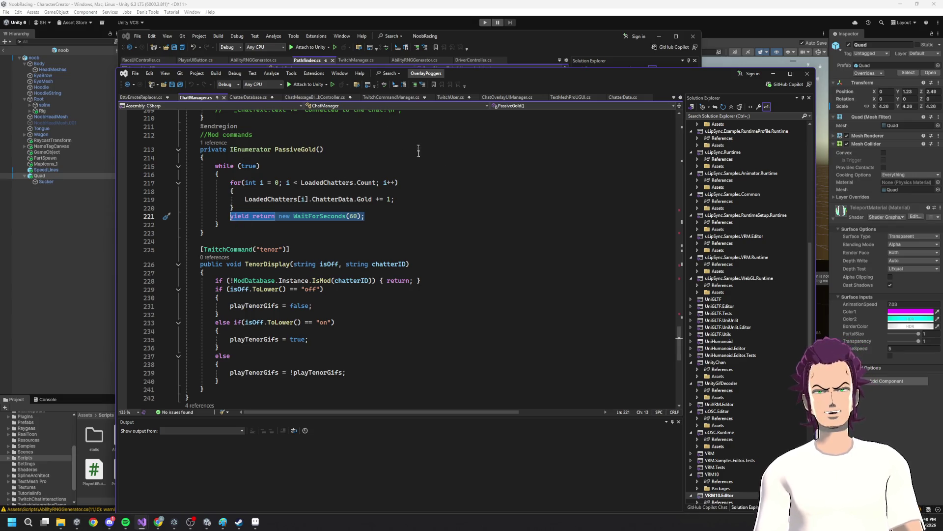
{"action": "left_click", "coordinate": [774, 73]}
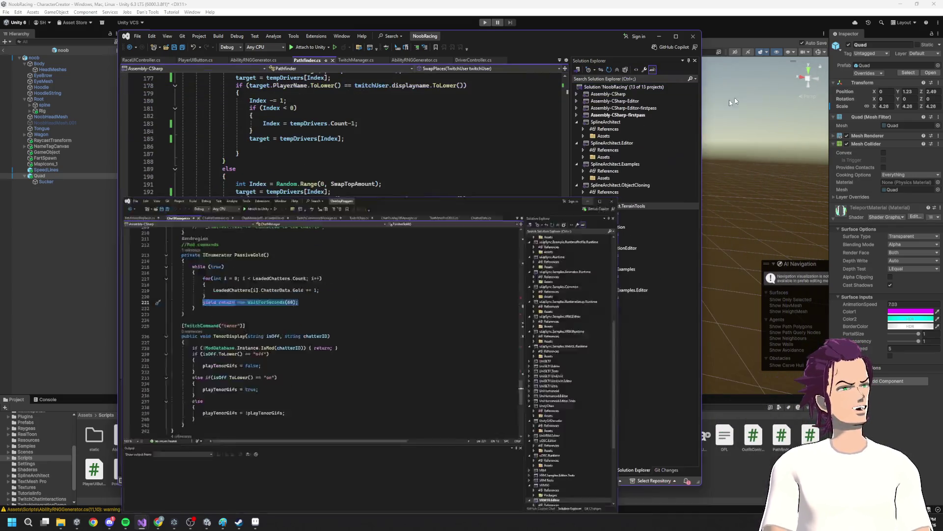
- Scroll through Pathfinder.cs's code that swaps AI driving goal positions
{"action": "left_click", "coordinate": [253, 244]}
{"action": "scroll", "coordinate": [230, 180], "scroll_direction": "up", "scroll_amount": 20}
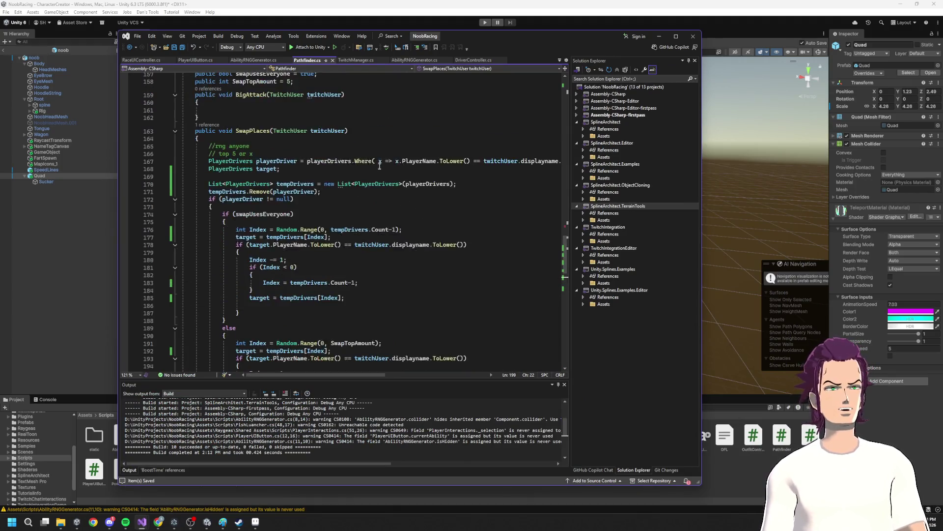
{"action": "scroll", "coordinate": [230, 180], "scroll_direction": "down", "scroll_amount": 18}
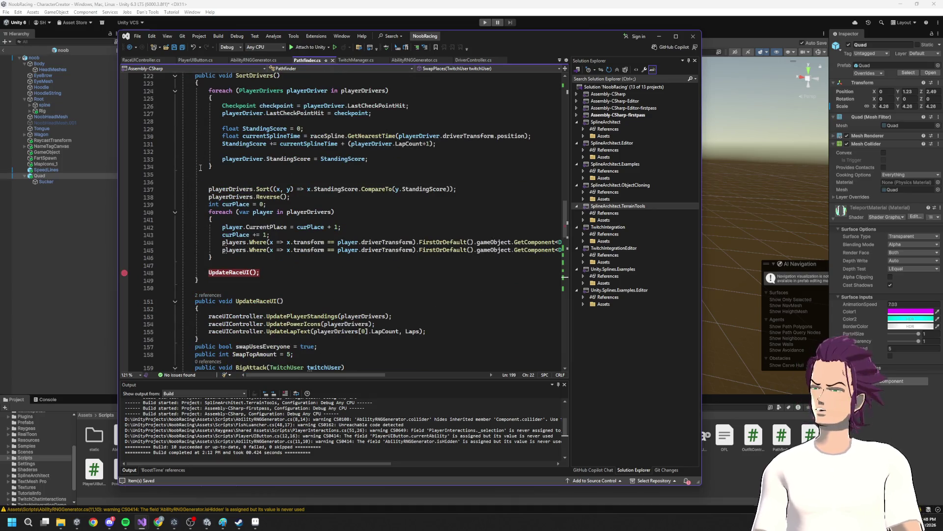
{"action": "scroll", "coordinate": [325, 174], "scroll_direction": "down", "scroll_amount": 5}
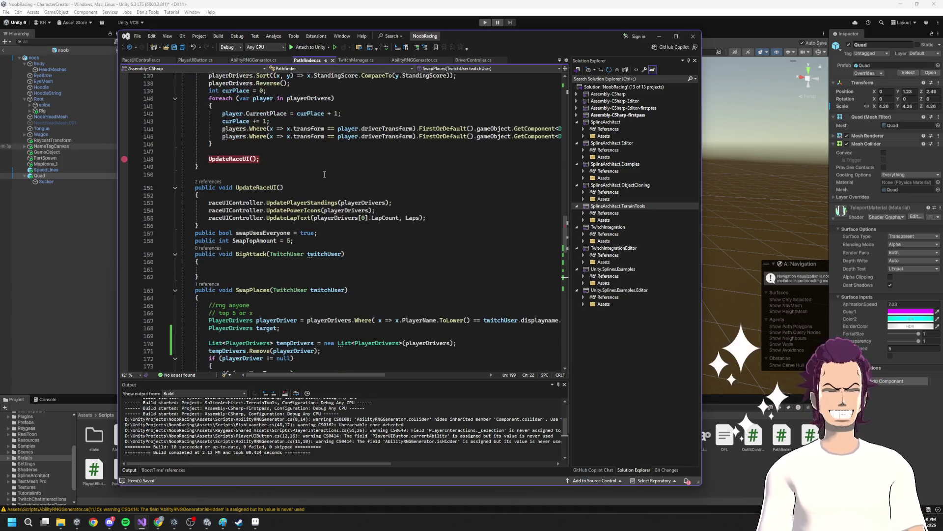
{"action": "scroll", "coordinate": [293, 212], "scroll_direction": "up", "scroll_amount": 9}
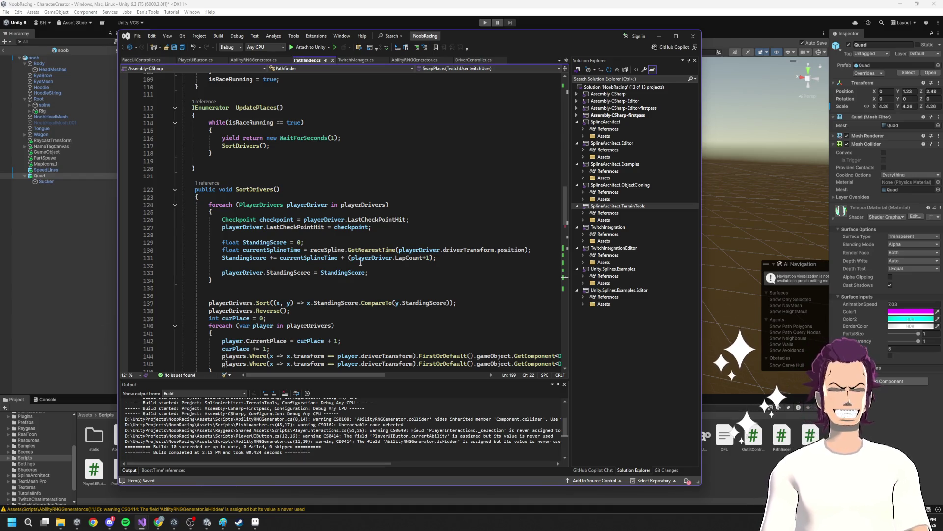
{"action": "scroll", "coordinate": [313, 206], "scroll_direction": "down", "scroll_amount": 7}
{"action": "scroll", "coordinate": [313, 207], "scroll_direction": "down", "scroll_amount": 1}
{"action": "scroll", "coordinate": [376, 176], "scroll_direction": "up", "scroll_amount": 8}
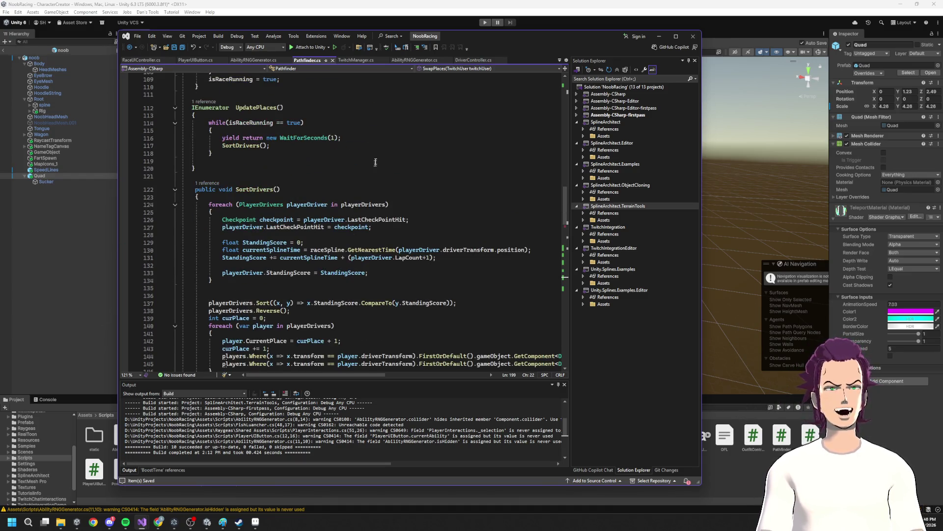
- Check RaceUIController.cs and PlayerUIButton.cs, then select TeleportAnimation in DriverController.cs
{"action": "left_click", "coordinate": [146, 61]}
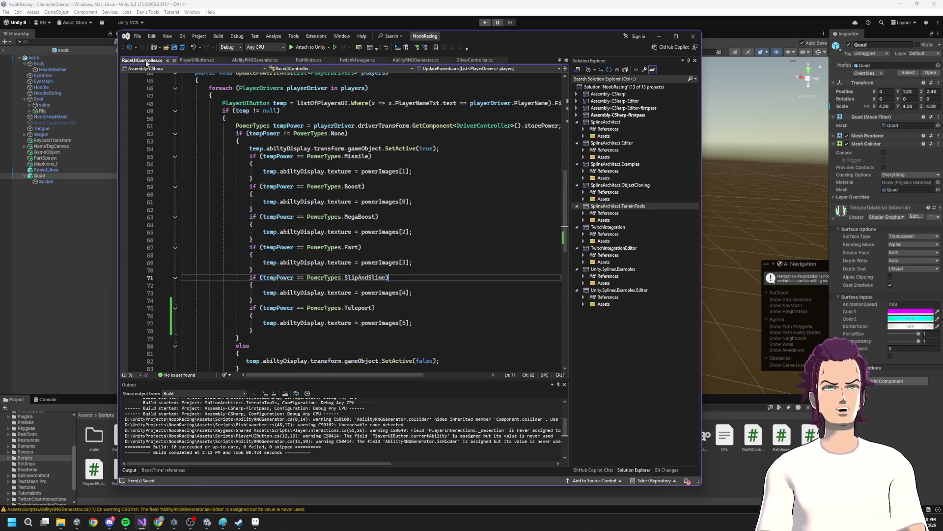
{"action": "left_click", "coordinate": [194, 60]}
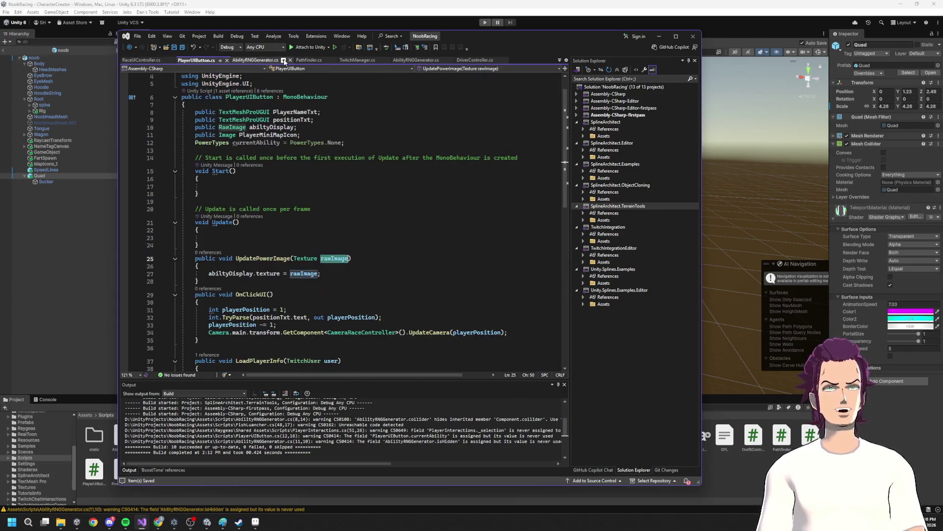
{"action": "left_click", "coordinate": [305, 60]}
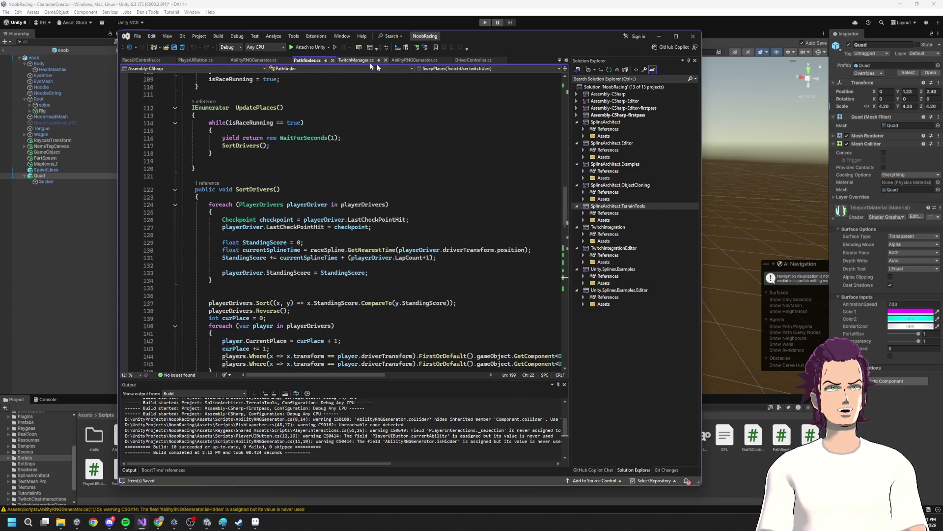
{"action": "left_click", "coordinate": [479, 60]}
{"action": "left_click_drag", "start_coordinate": [279, 196], "coordinate": [233, 191]}
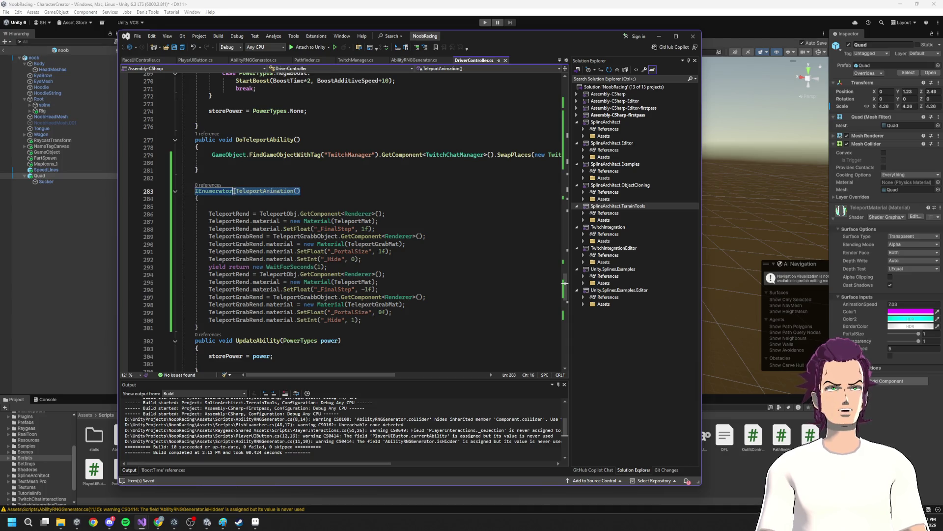
- Add StartCoroutine(TeleportAnimation()); on empty line 280 of DoTeleportAbility
{"action": "left_click", "coordinate": [219, 155]}
{"action": "left_click", "coordinate": [217, 163]}
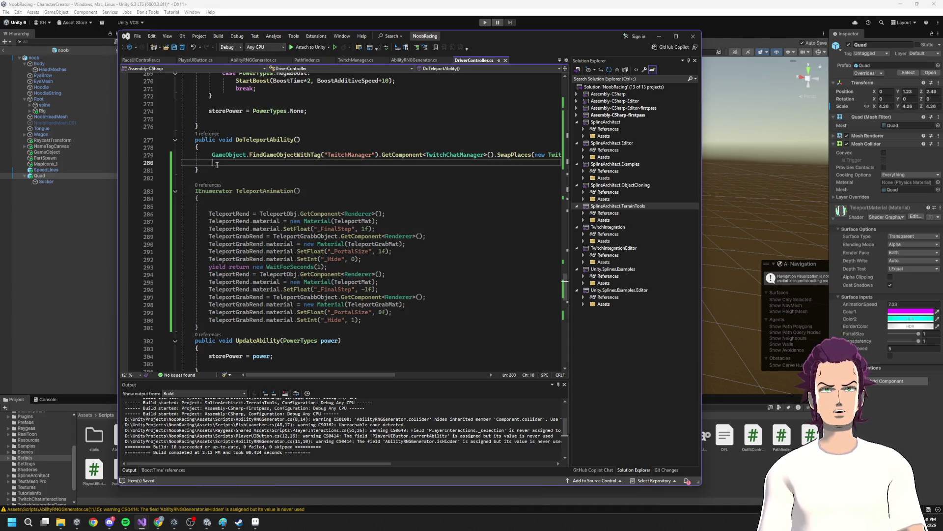
{"action": "type", "text": "Start"}
{"action": "key", "text": "Down"}
{"action": "key", "text": "Down"}
{"action": "type", "text": "((TeleportAnimation"}
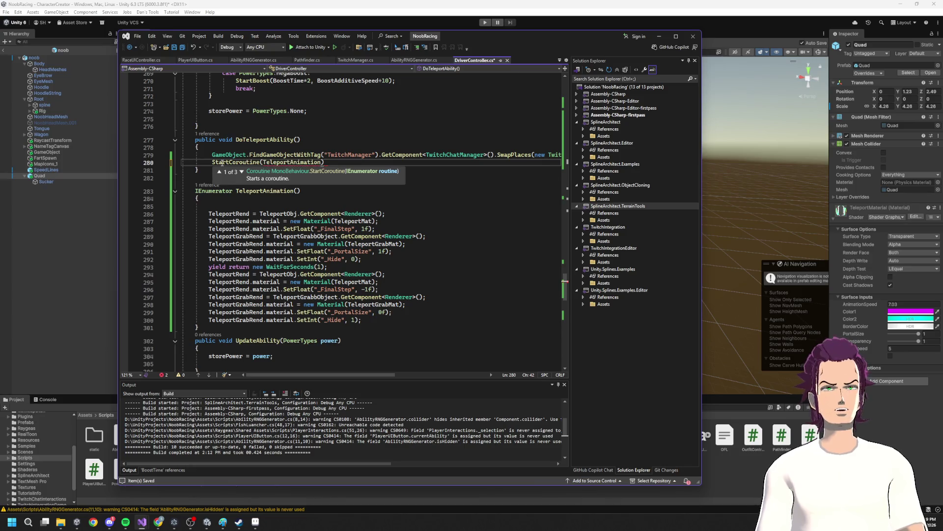
{"action": "type", "text": ");"}
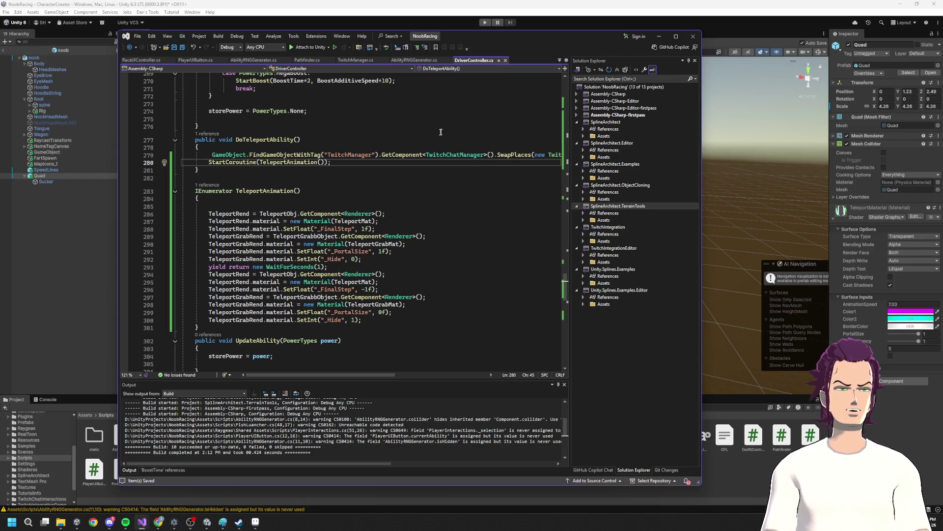
{"action": "left_click", "coordinate": [659, 35]}
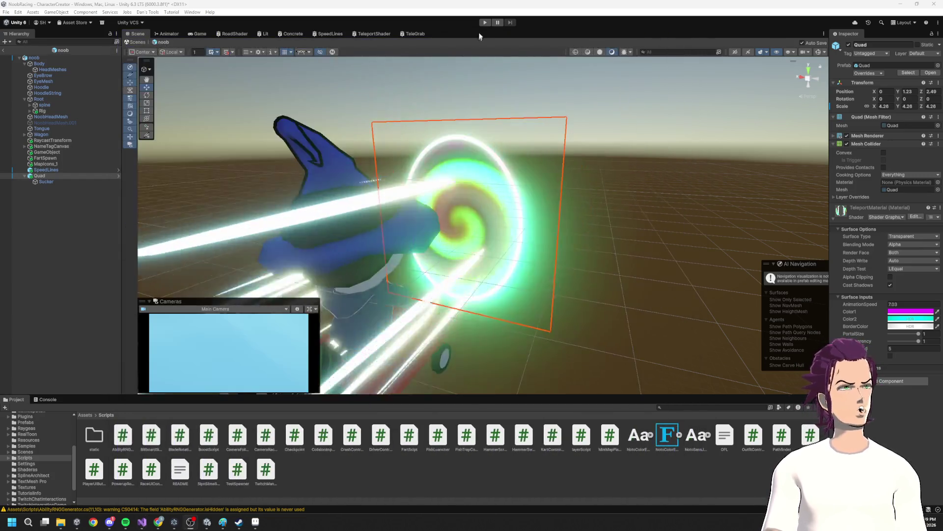
- Select the noob driver to show its Driver Controller and open the Shaderas folder
{"action": "left_click", "coordinate": [484, 23]}
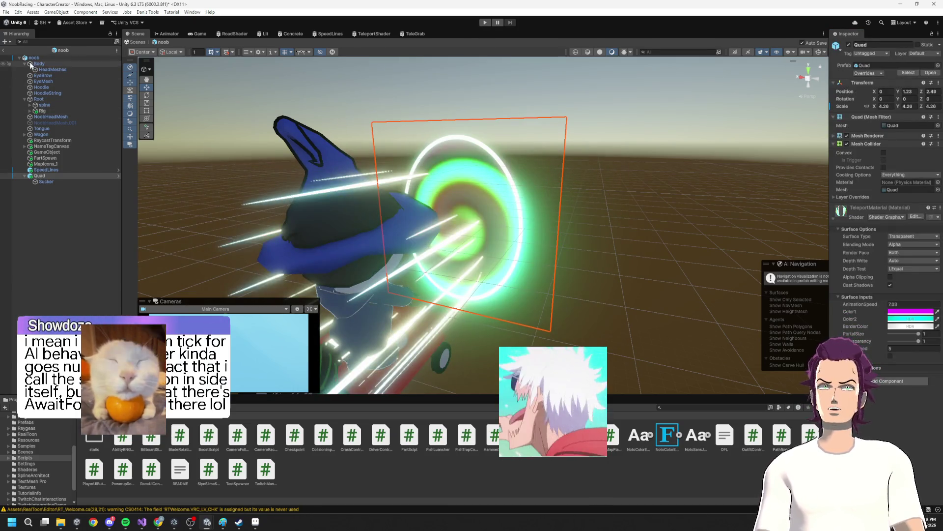
{"action": "left_click", "coordinate": [776, 301]}
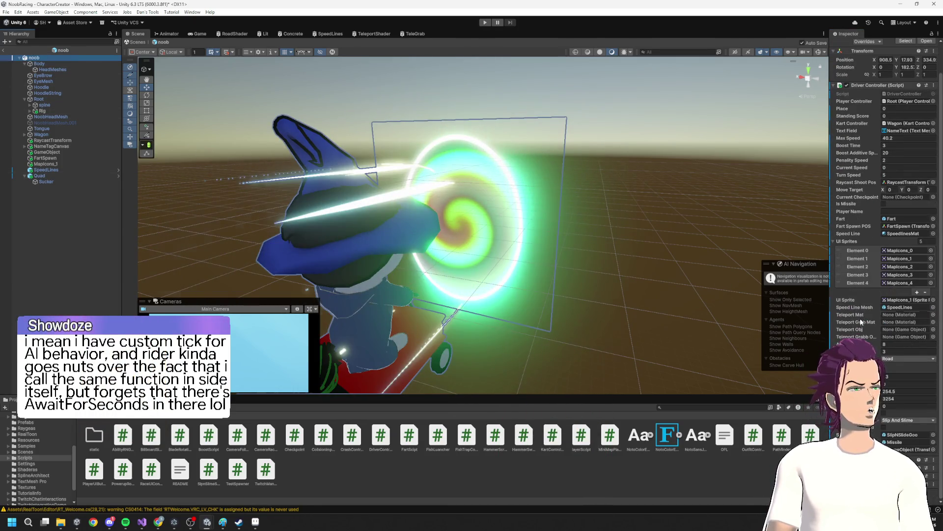
{"action": "scroll", "coordinate": [868, 316], "scroll_direction": "down", "scroll_amount": 2}
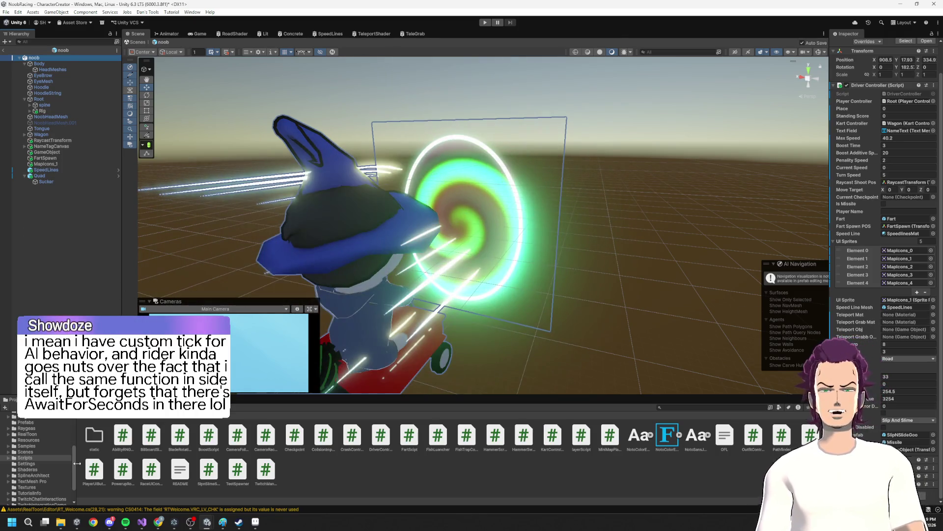
{"action": "left_click", "coordinate": [27, 469]}
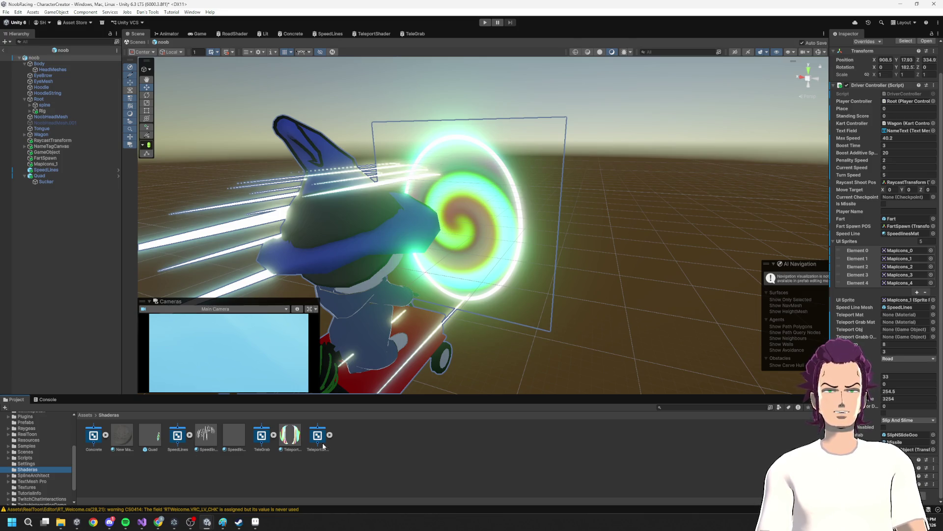
- Assign TeleportMaterial, SpeedlinesMat 1, Quad and Sucker to the teleport fields, then play
{"action": "left_click_drag", "start_coordinate": [297, 443], "coordinate": [897, 317]}
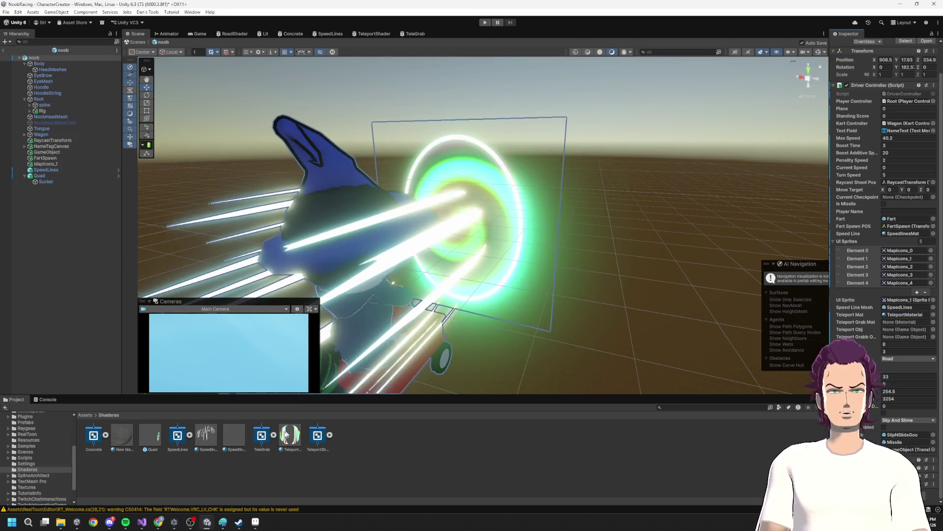
{"action": "left_click_drag", "start_coordinate": [233, 437], "coordinate": [899, 326]}
{"action": "left_click_drag", "start_coordinate": [59, 175], "coordinate": [907, 329]}
{"action": "left_click_drag", "start_coordinate": [53, 182], "coordinate": [917, 338]}
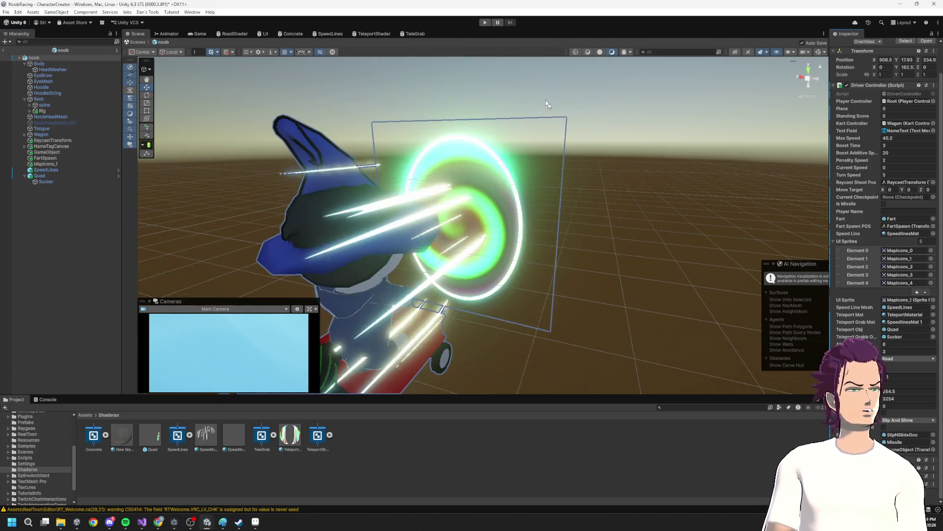
{"action": "key", "text": "ctrl+p"}
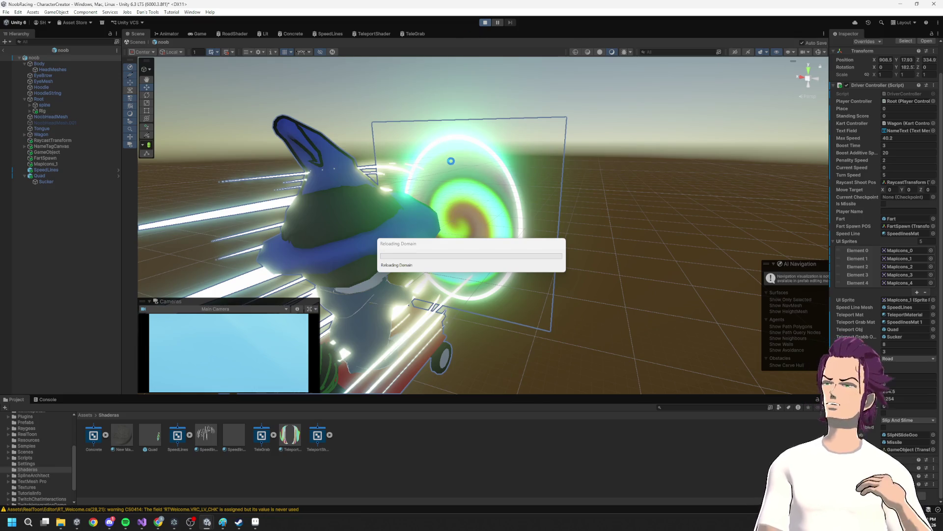
- Stop Play mode and bring the OverlayPoggers ChatManager.cs window forward
{"action": "mouse_move", "coordinate": [238, 523]}
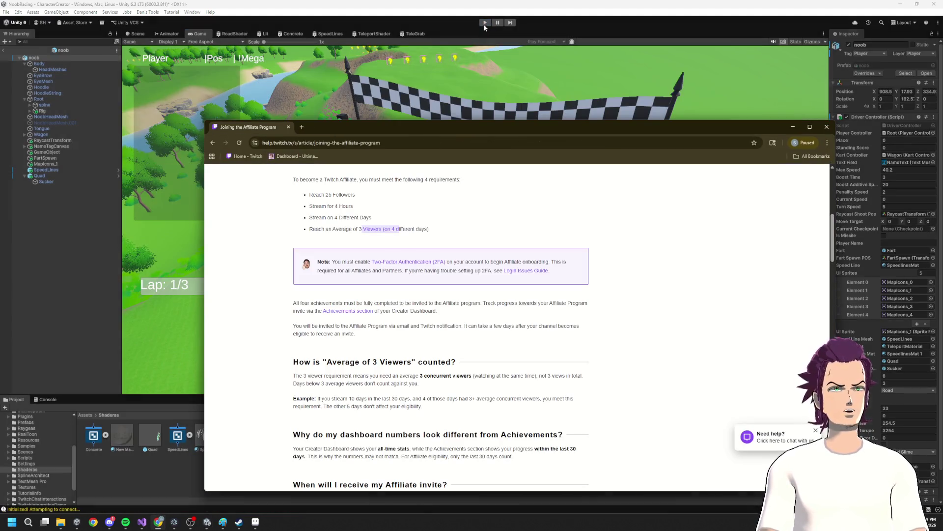
{"action": "left_click", "coordinate": [484, 23]}
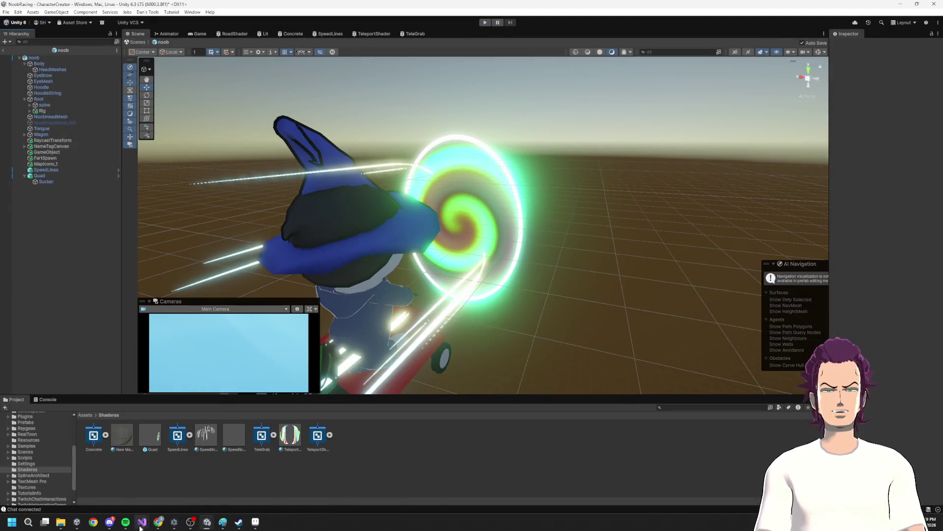
{"action": "mouse_move", "coordinate": [142, 522]}
{"action": "left_click", "coordinate": [172, 484]}
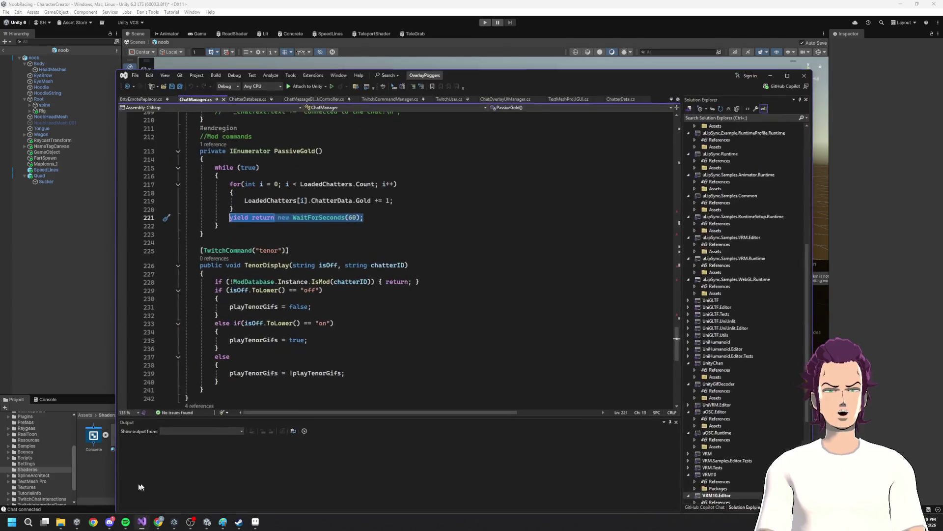
- Glance at BttvEmoteReplacer.cs, then return to the PassiveGold loop in ChatManager.cs
{"action": "left_click", "coordinate": [161, 94]}
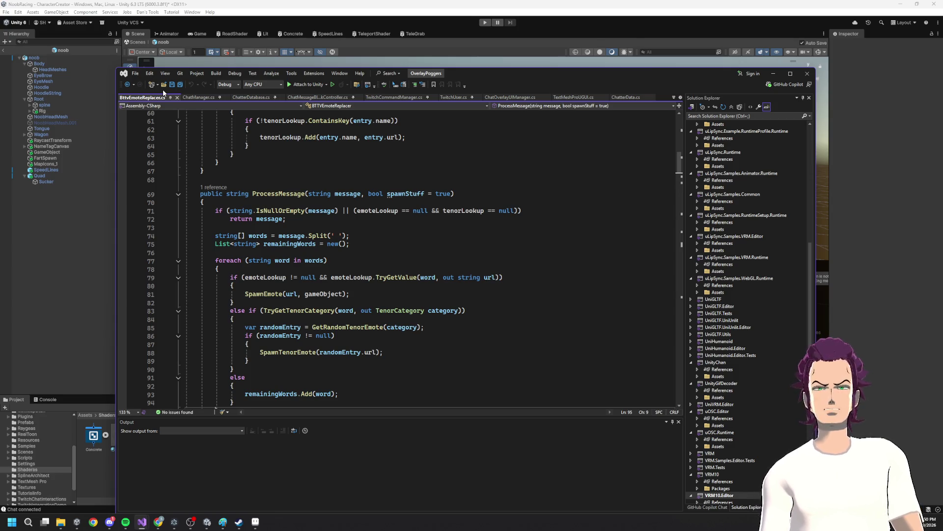
{"action": "left_click", "coordinate": [191, 97]}
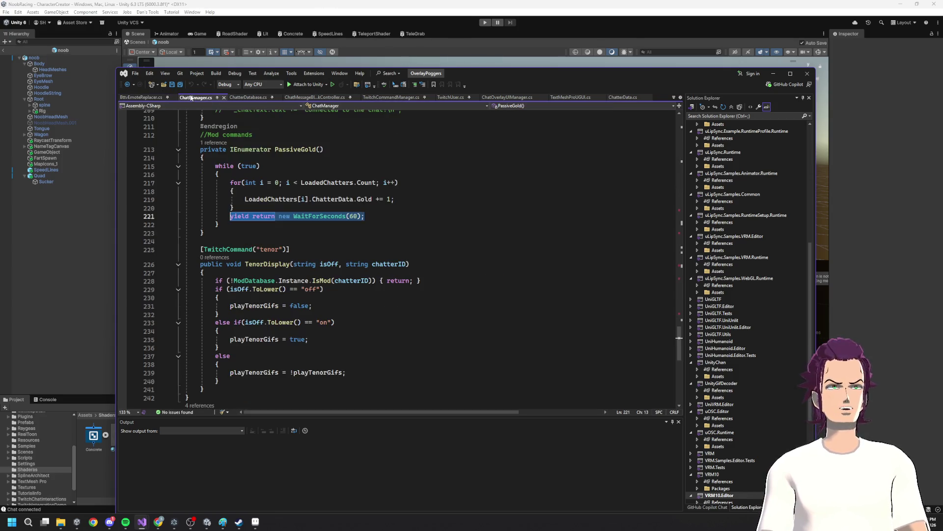
{"action": "left_click", "coordinate": [226, 192]}
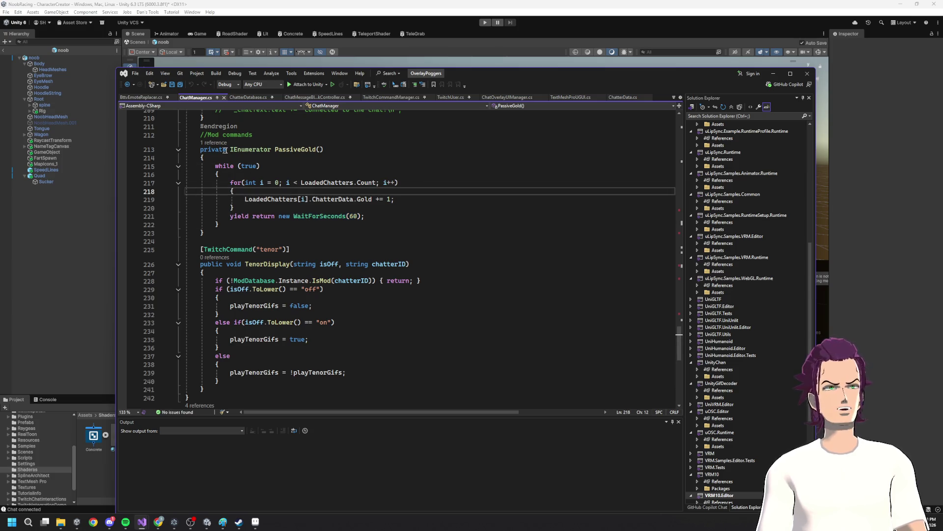
{"action": "left_click_drag", "start_coordinate": [229, 149], "coordinate": [324, 150]}
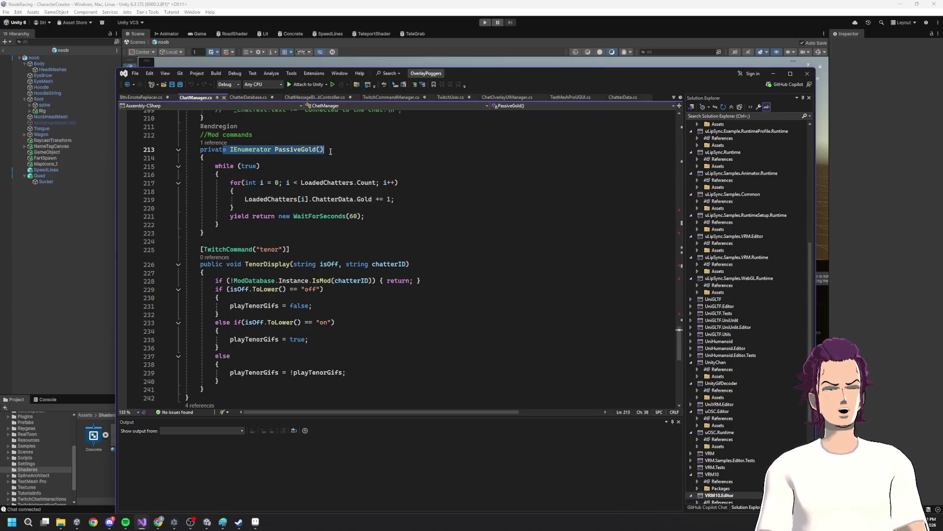
{"action": "scroll", "coordinate": [329, 150], "scroll_direction": "up", "scroll_amount": 6}
- Select the PassiveGold declaration and method, deselect it, and close Visual Studio
{"action": "left_click", "coordinate": [305, 317]}
{"action": "mouse_move", "coordinate": [323, 299]}
{"action": "left_mouse_down"}
{"action": "mouse_move", "coordinate": [211, 280]}
{"action": "mouse_move", "coordinate": [230, 299]}
{"action": "left_mouse_up"}
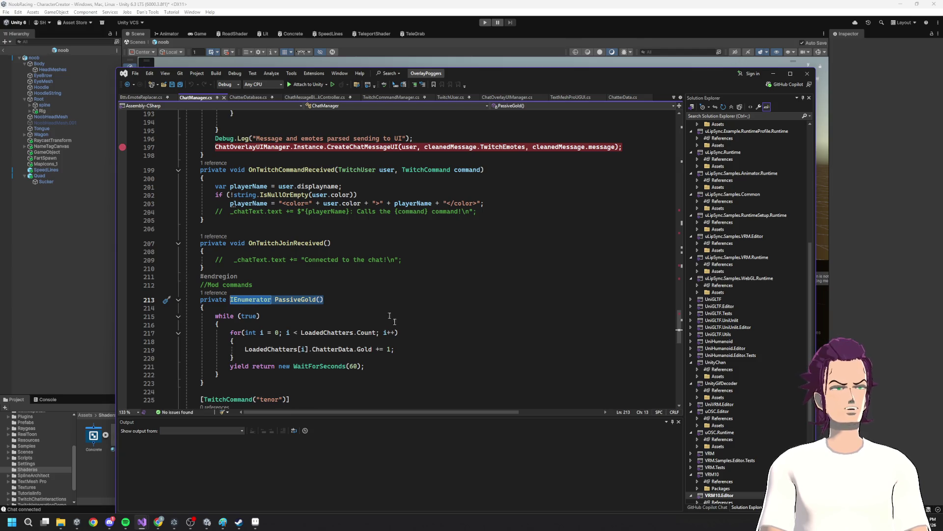
{"action": "mouse_move", "coordinate": [221, 383]}
{"action": "left_mouse_down"}
{"action": "mouse_move", "coordinate": [230, 329]}
{"action": "mouse_move", "coordinate": [204, 304]}
{"action": "left_mouse_up"}
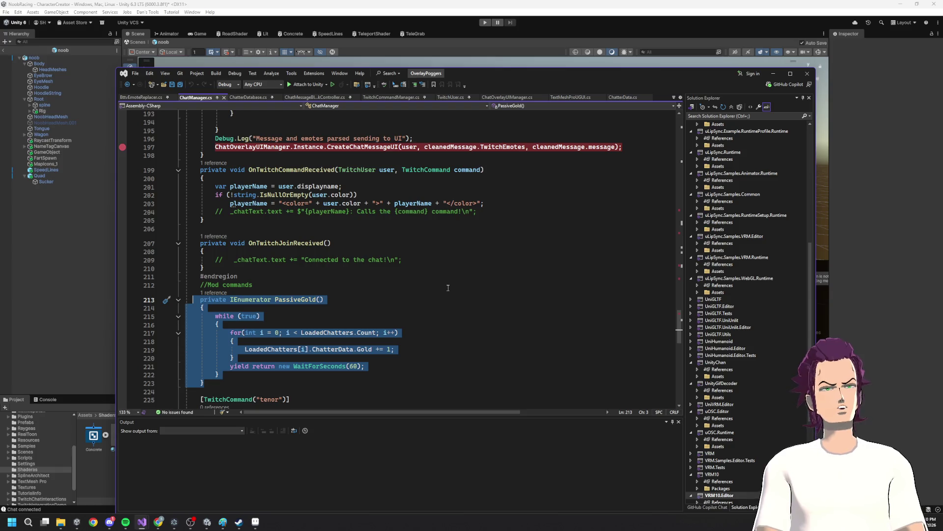
{"action": "left_click", "coordinate": [357, 317]}
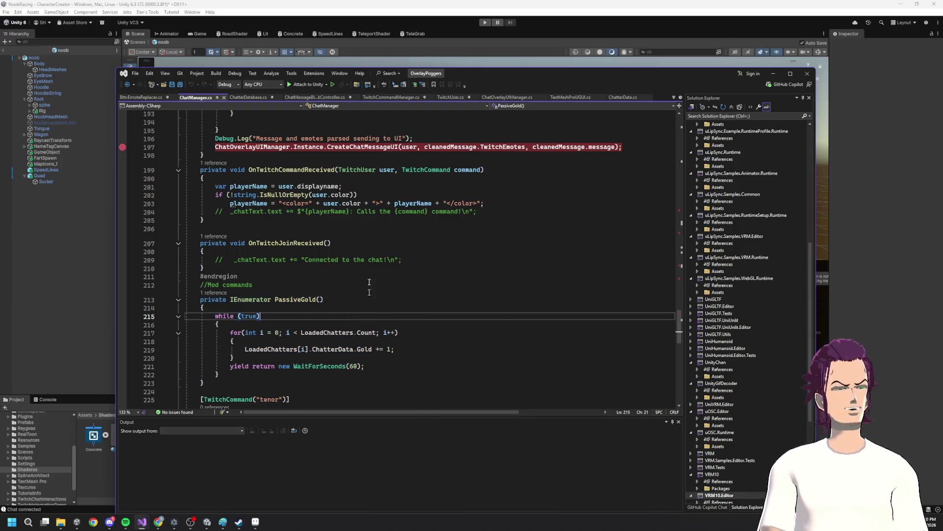
{"action": "left_click", "coordinate": [810, 73]}
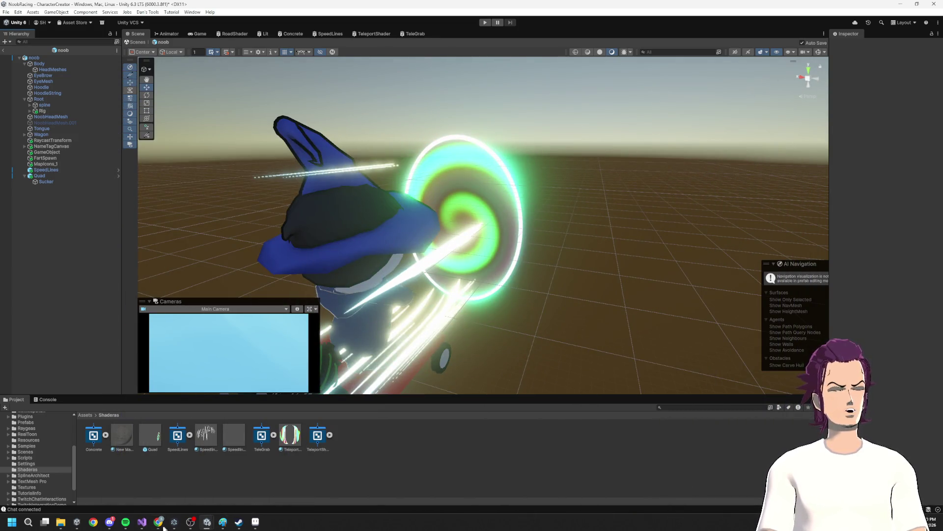
- Bring the NoobRacing code back, save DriverController.cs and scroll through its teleport code
{"action": "mouse_move", "coordinate": [162, 524]}
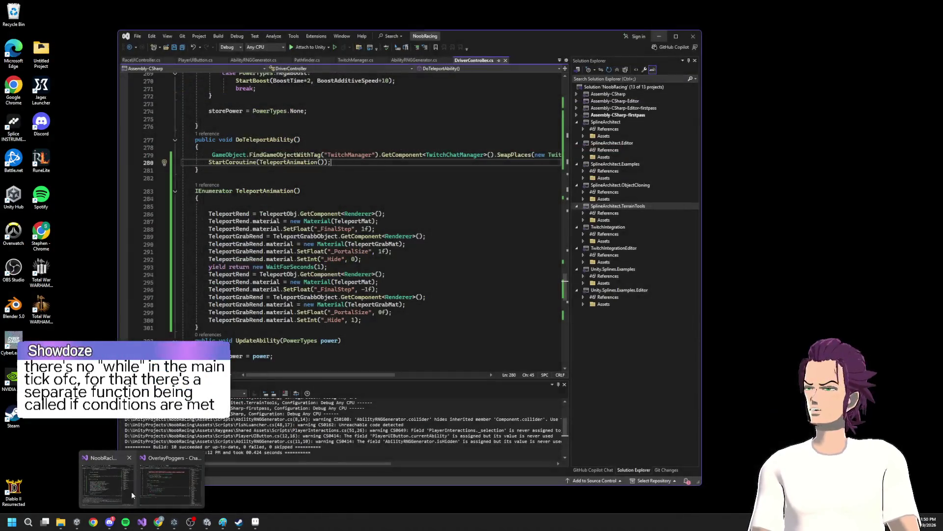
{"action": "left_click", "coordinate": [126, 492]}
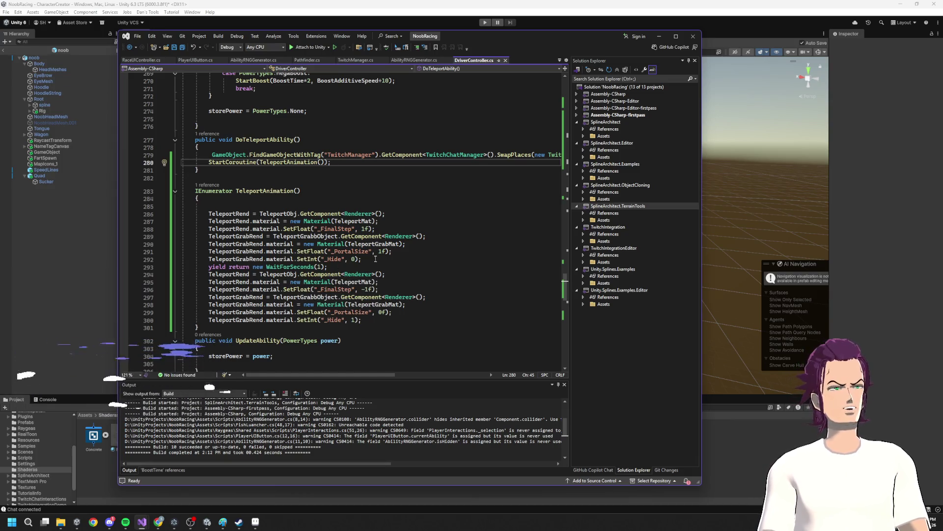
{"action": "key", "text": "ctrl+s"}
{"action": "scroll", "coordinate": [348, 327], "scroll_direction": "down", "scroll_amount": 15}
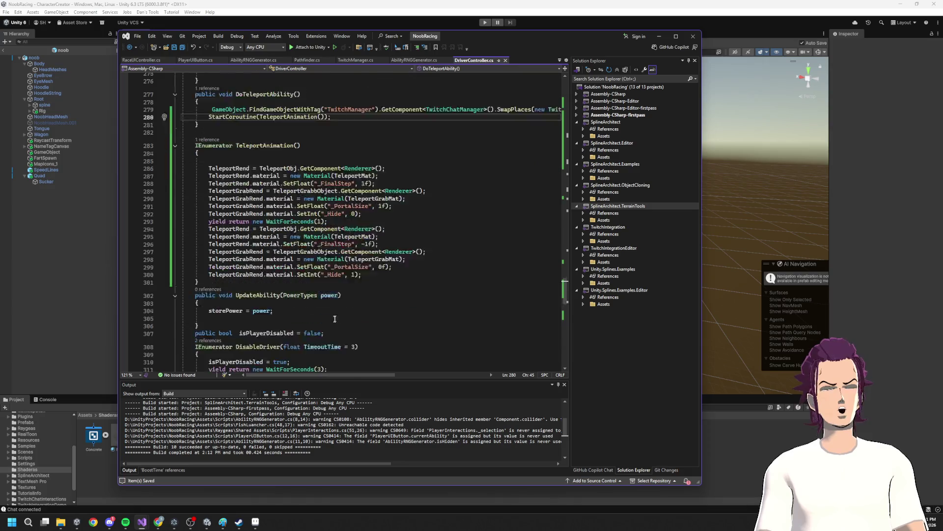
{"action": "scroll", "coordinate": [347, 327], "scroll_direction": "down", "scroll_amount": 7}
{"action": "scroll", "coordinate": [344, 314], "scroll_direction": "up", "scroll_amount": 20}
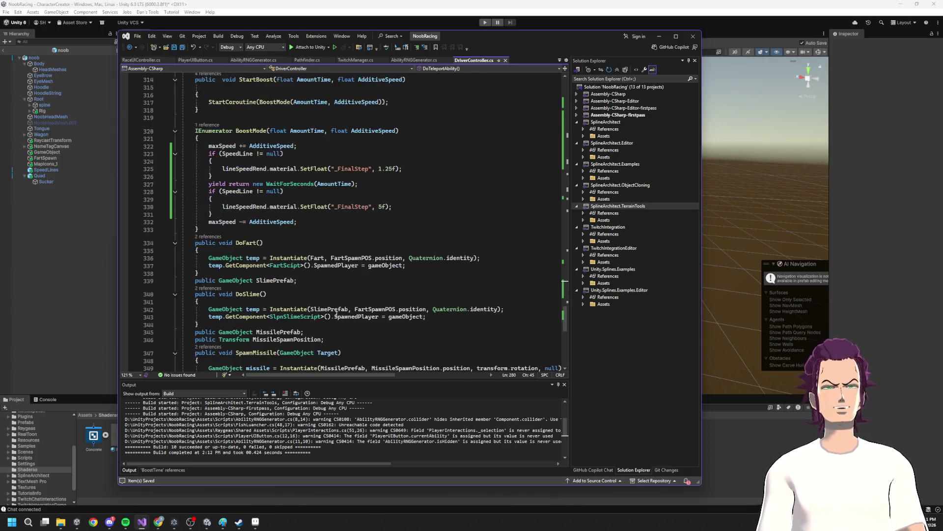
{"action": "scroll", "coordinate": [340, 308], "scroll_direction": "up", "scroll_amount": 13}
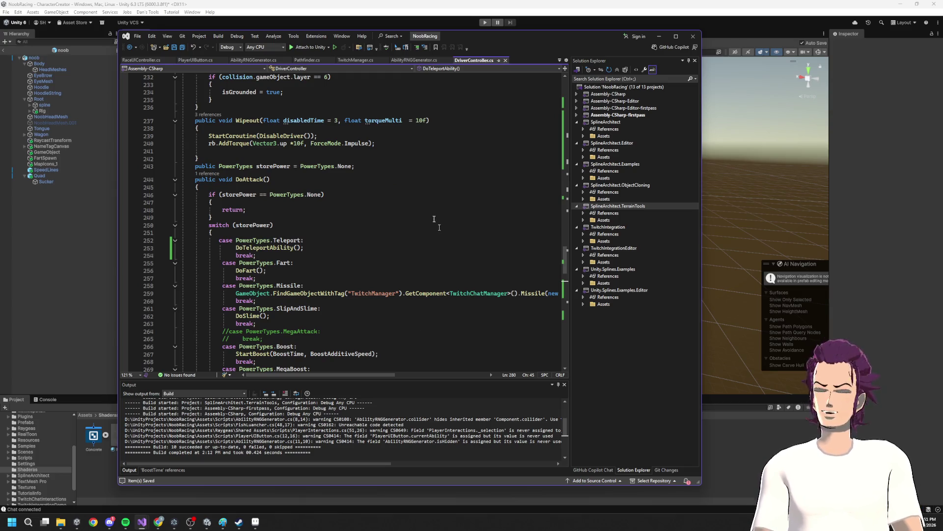
{"action": "scroll", "coordinate": [439, 227], "scroll_direction": "up", "scroll_amount": 20}
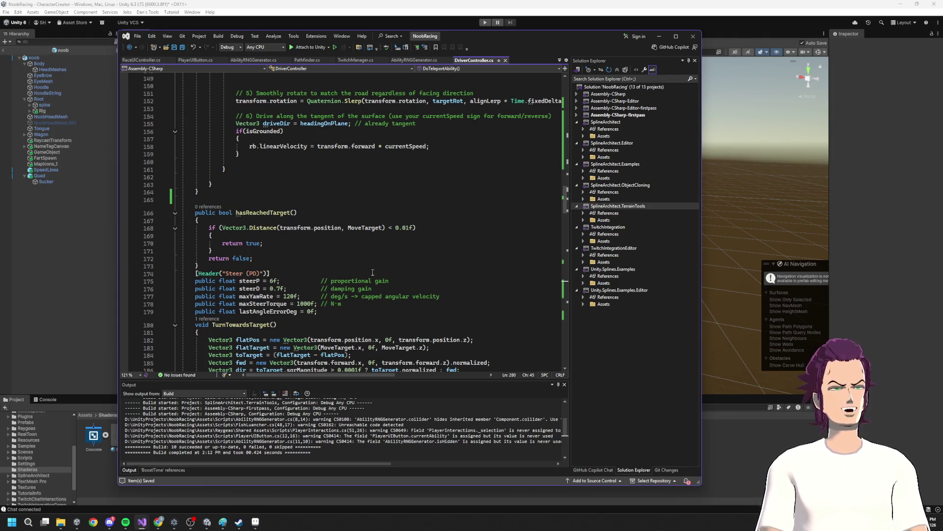
{"action": "scroll", "coordinate": [372, 272], "scroll_direction": "down", "scroll_amount": 19}
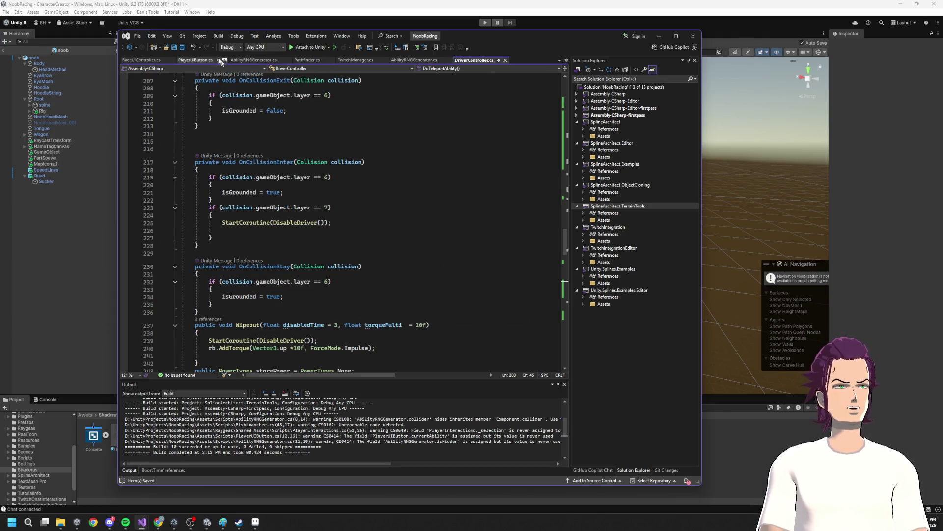
- Flip through PlayerUIButton, Pathfinder, TwitchManager and AbilityRNGGenerator scripts, ending on AbilityRNGGenerator.cs
{"action": "left_click", "coordinate": [197, 60]}
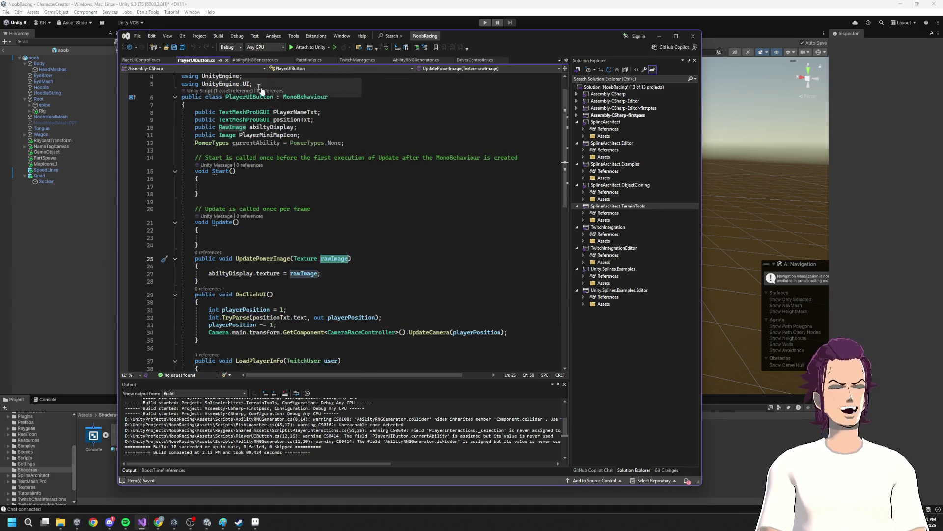
{"action": "left_click", "coordinate": [309, 60]}
{"action": "left_click", "coordinate": [357, 60]}
{"action": "left_click", "coordinate": [416, 60]}
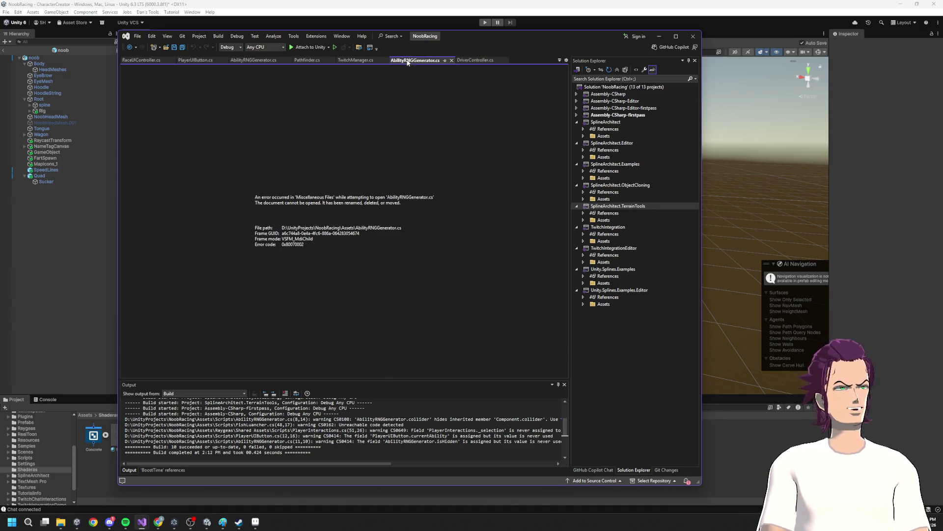
{"action": "left_click", "coordinate": [477, 60]}
{"action": "left_click", "coordinate": [432, 60]}
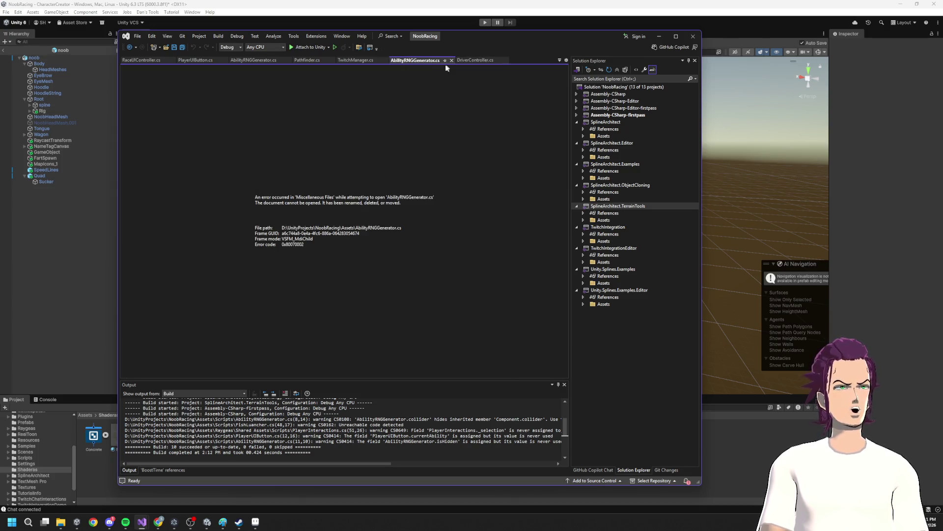
- Read through the TwitchManager.cs and RaceUIController.cs scripts
{"action": "left_click", "coordinate": [356, 59]}
{"action": "scroll", "coordinate": [301, 246], "scroll_direction": "down", "scroll_amount": 20}
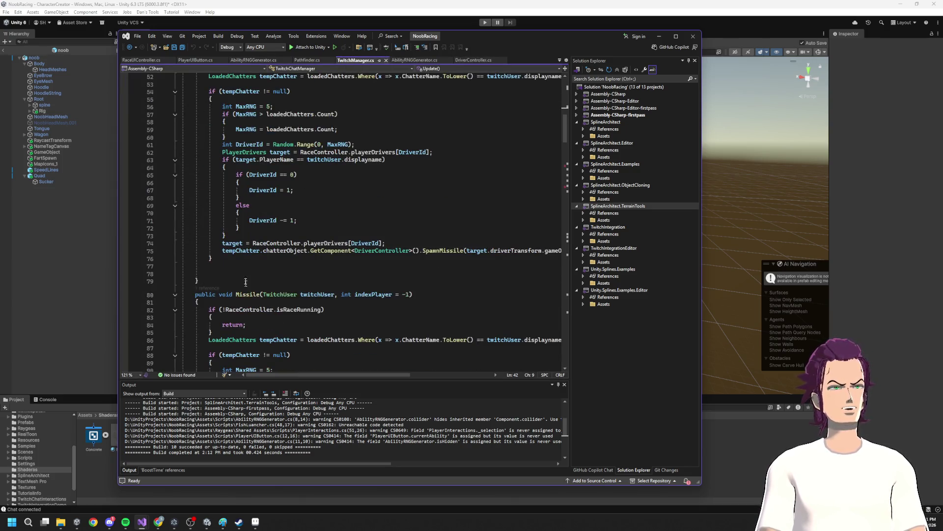
{"action": "scroll", "coordinate": [310, 167], "scroll_direction": "down", "scroll_amount": 5}
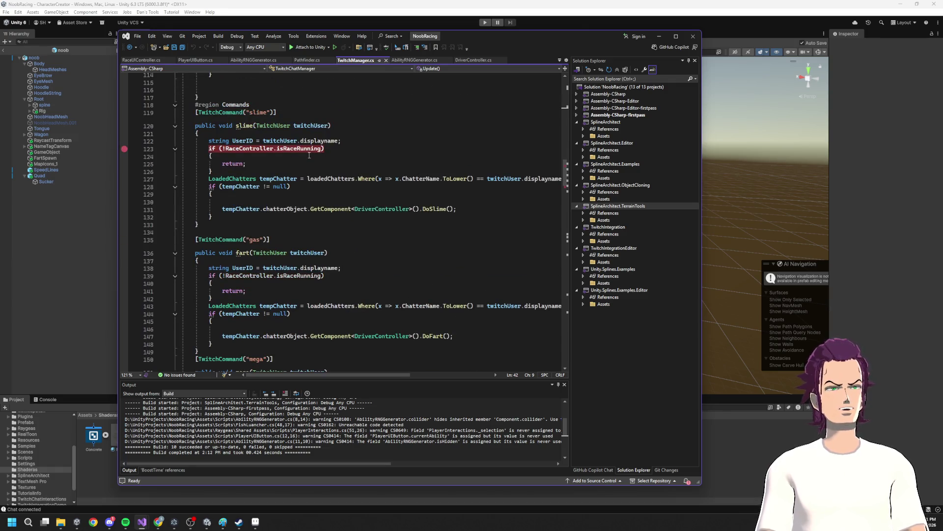
{"action": "left_click", "coordinate": [142, 60]}
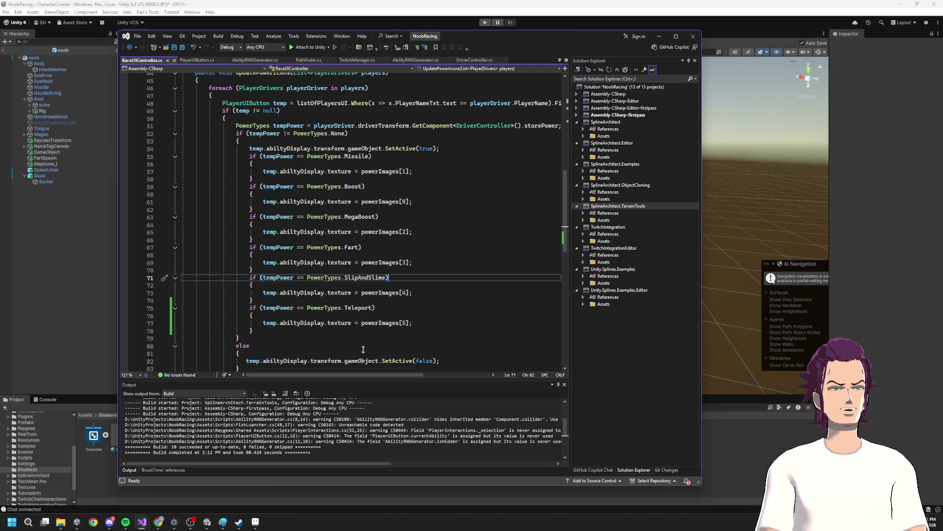
{"action": "scroll", "coordinate": [338, 275], "scroll_direction": "down", "scroll_amount": 1}
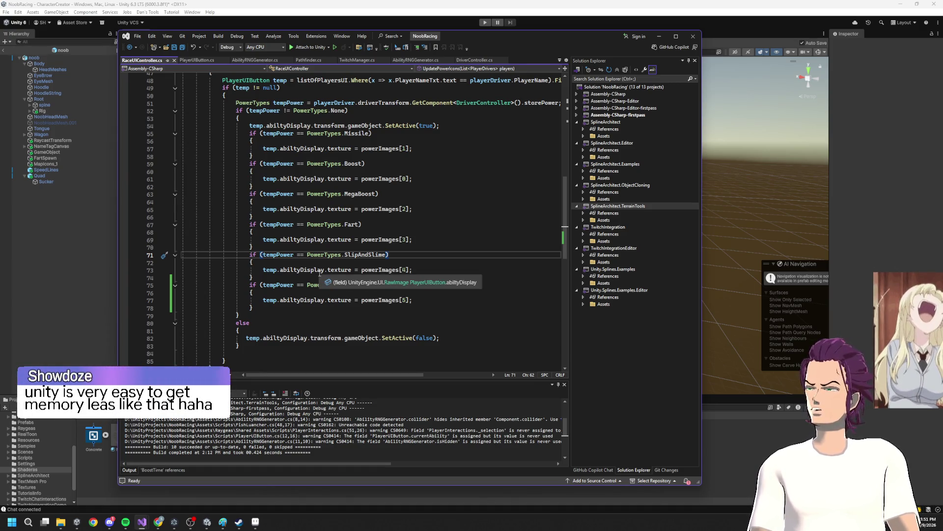
{"action": "scroll", "coordinate": [322, 273], "scroll_direction": "up", "scroll_amount": 5}
{"action": "scroll", "coordinate": [324, 270], "scroll_direction": "up", "scroll_amount": 10}
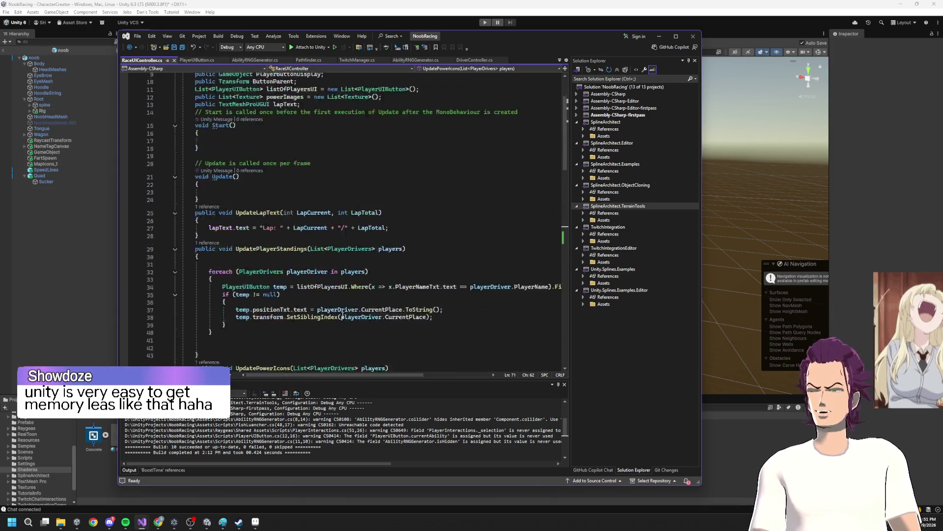
{"action": "scroll", "coordinate": [355, 313], "scroll_direction": "down", "scroll_amount": 12}
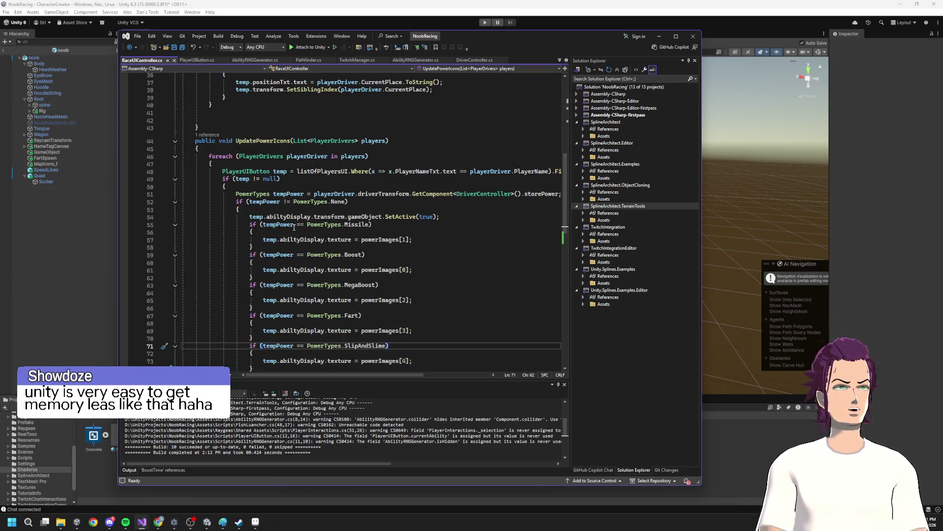
{"action": "scroll", "coordinate": [294, 227], "scroll_direction": "up", "scroll_amount": 4}
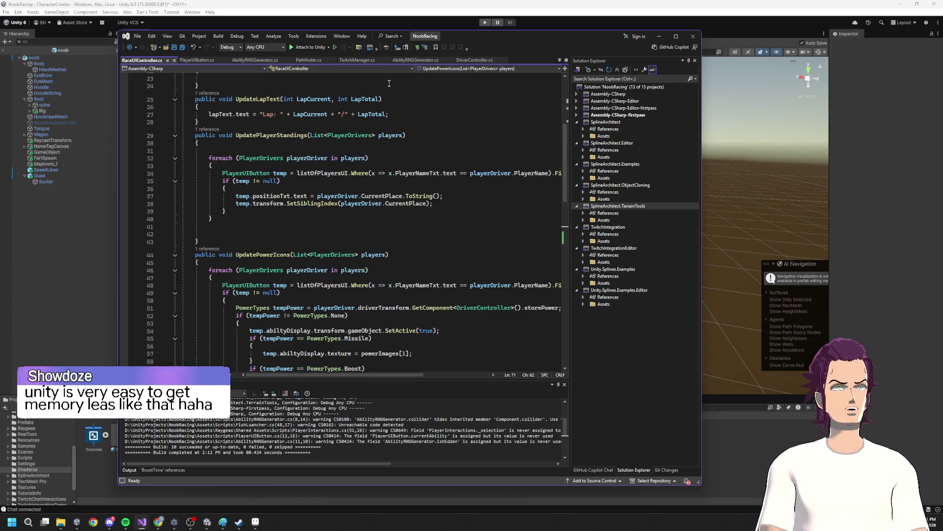
- In AbilityRNGGenerator.cs, uncomment 'powerRand = PowerTypes.Teleport;' on line 32 and save
{"action": "left_click", "coordinate": [417, 60]}
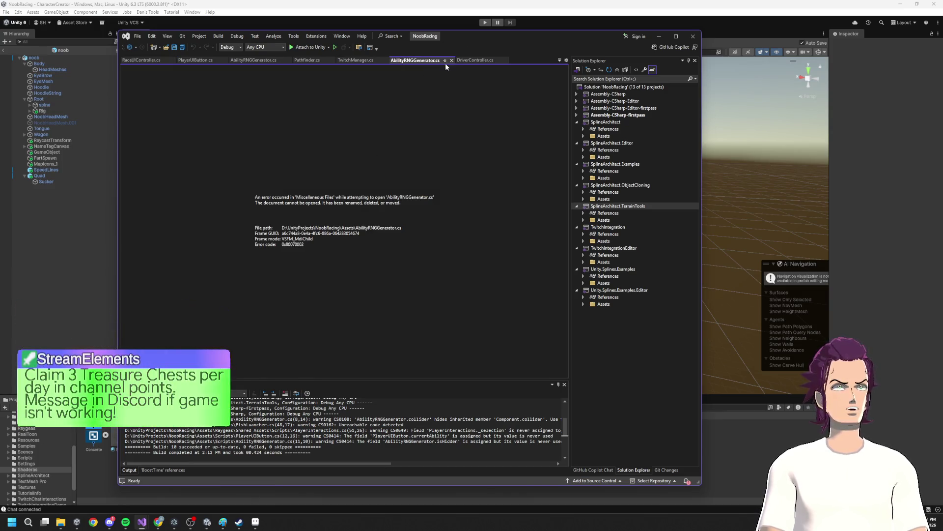
{"action": "left_click", "coordinate": [346, 244]}
{"action": "key", "text": "BackSpace"}
{"action": "key", "text": "BackSpace"}
{"action": "key", "text": "ctrl+s"}
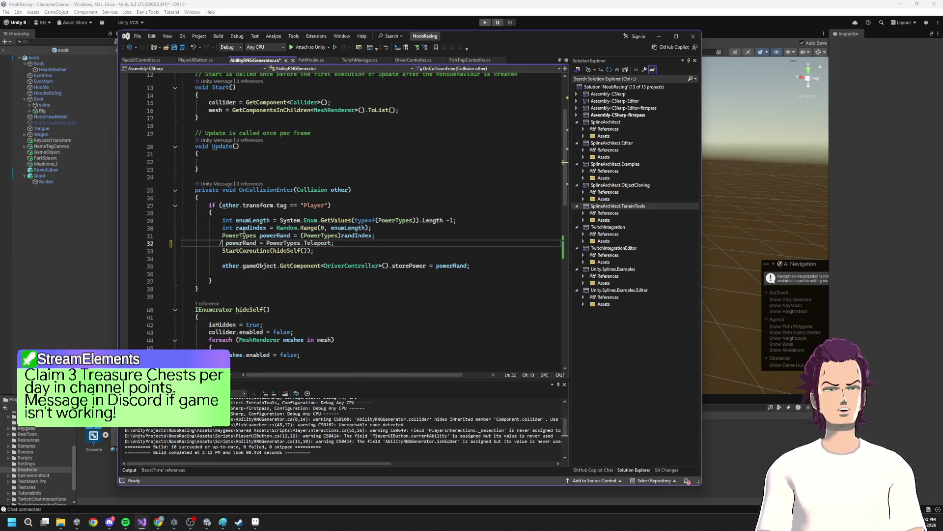
{"action": "left_click", "coordinate": [486, 23]}
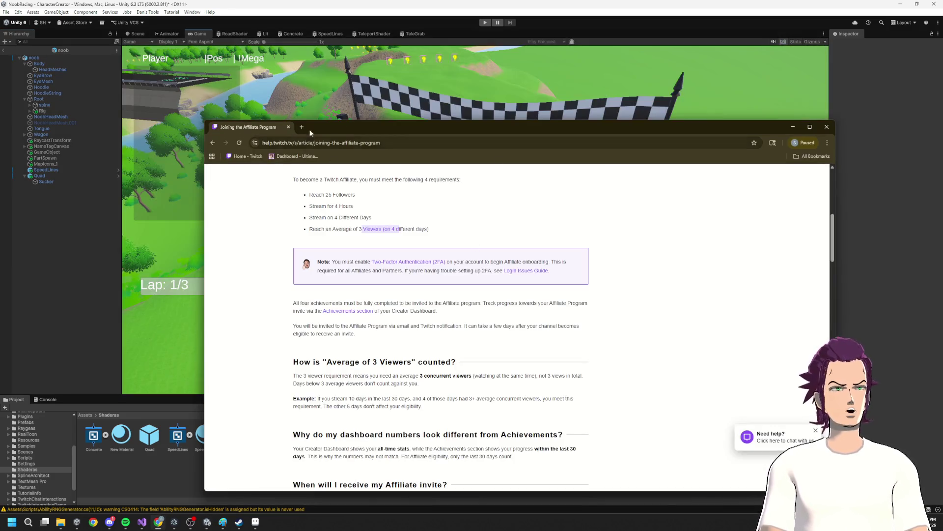
- Close the Twitch browser, stop the game, leave the noob prefab, and play the race scene
{"action": "left_click", "coordinate": [792, 127]}
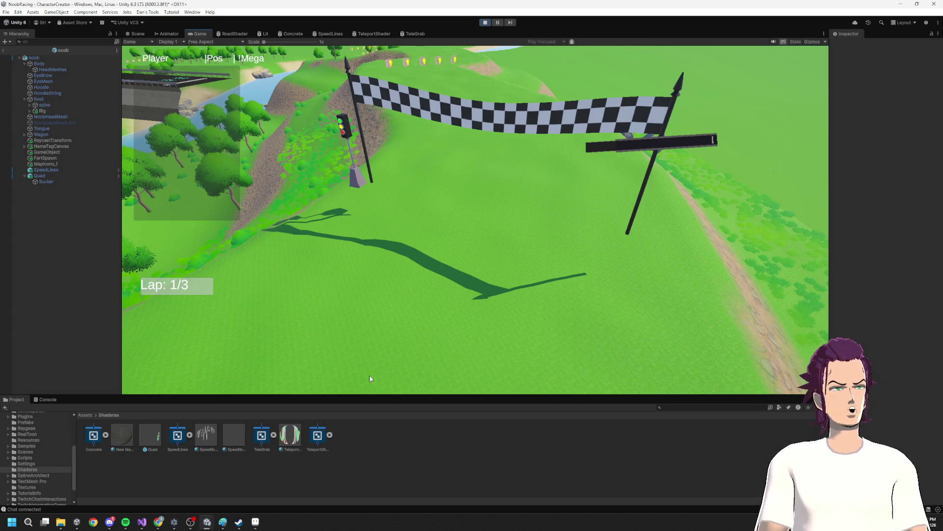
{"action": "left_click", "coordinate": [485, 22]}
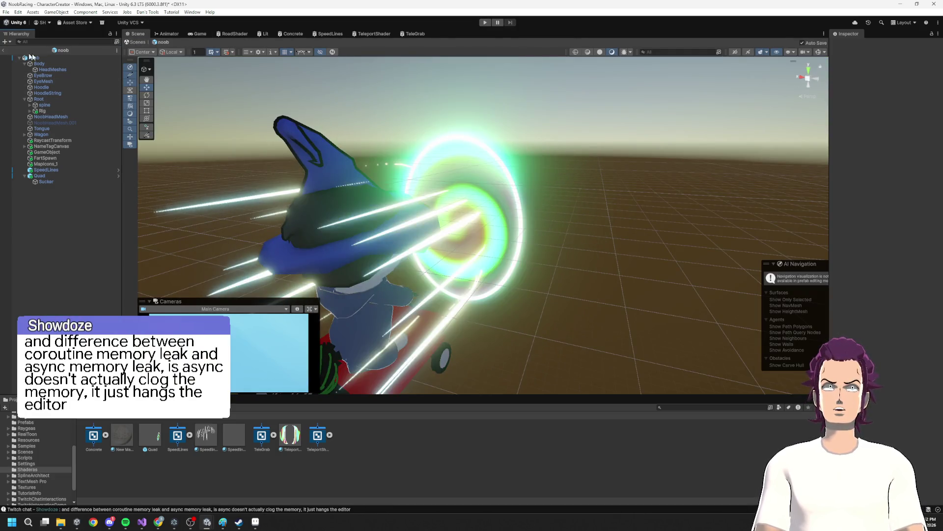
{"action": "left_click", "coordinate": [3, 50]}
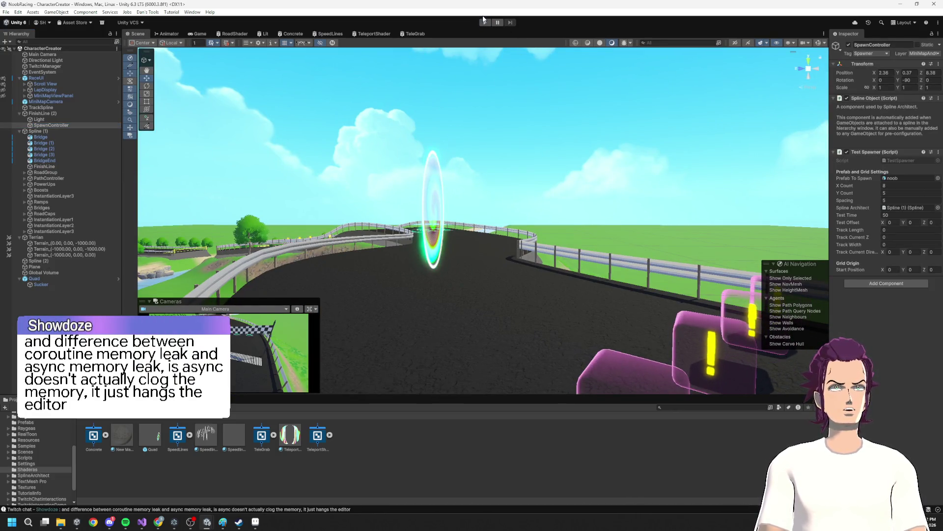
{"action": "key", "text": "ctrl+p"}
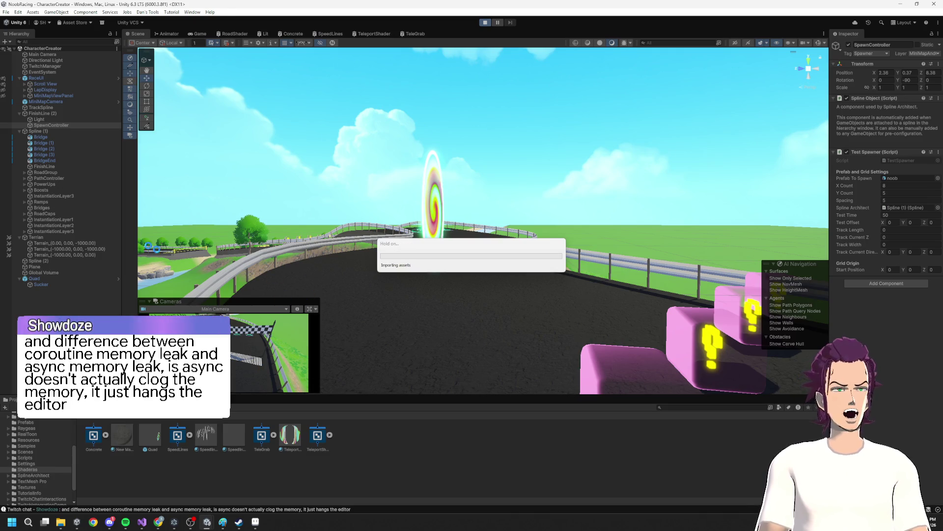
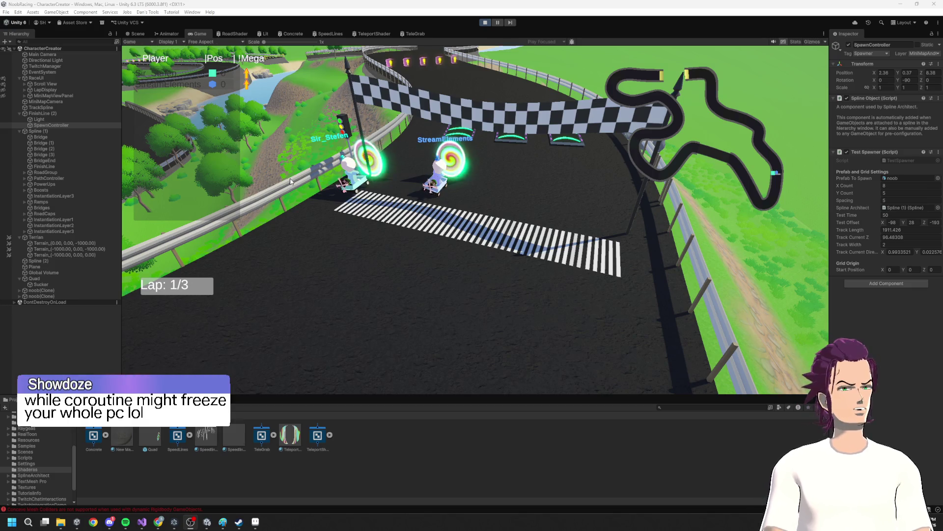
- Use the Console's Mesh Collider warning to ping the kart's Quad, then stop the race
{"action": "left_click", "coordinate": [80, 509]}
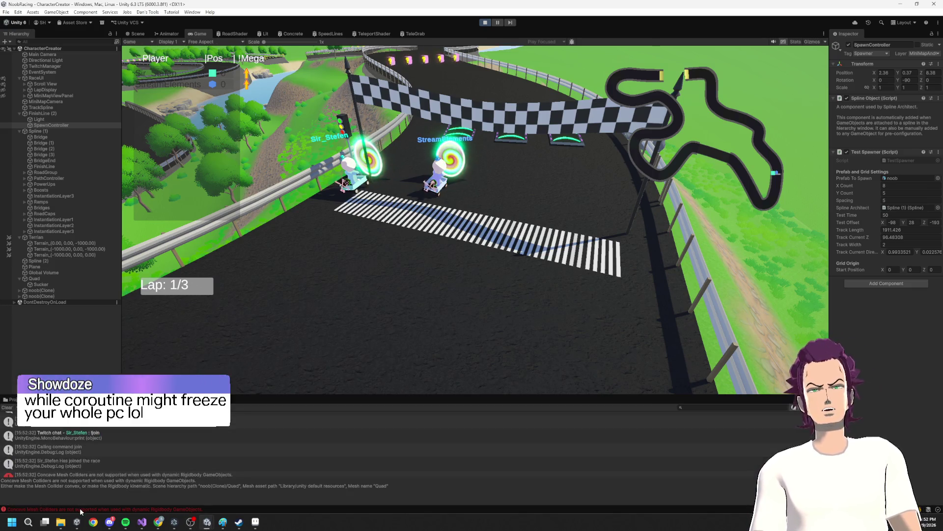
{"action": "left_click", "coordinate": [184, 472]}
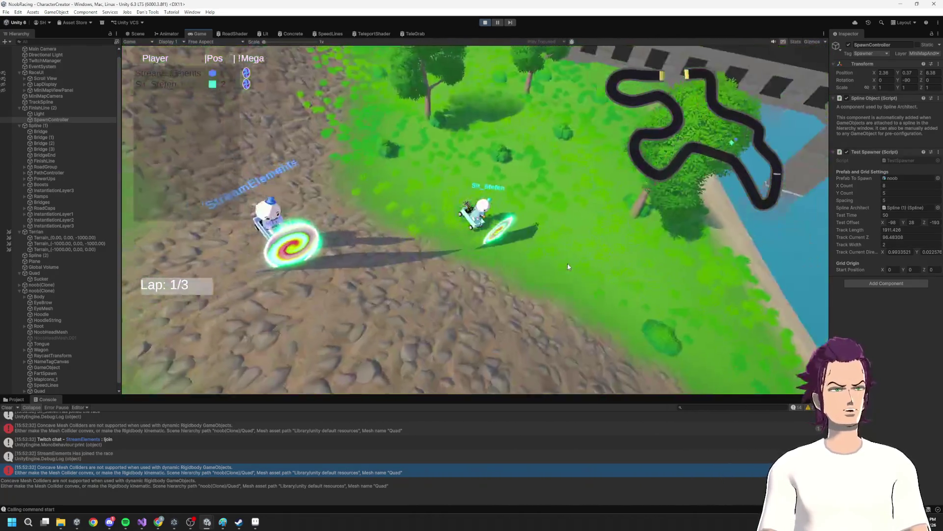
{"action": "left_click", "coordinate": [484, 22]}
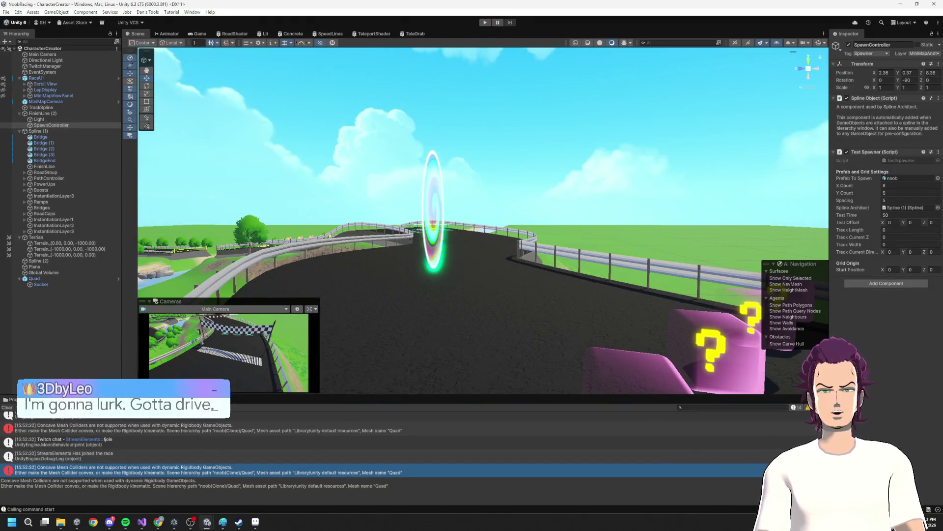
- Inspect TeleportMaterial in the Project assets, then delete and restore the portal Quad
{"action": "left_click", "coordinate": [15, 399]}
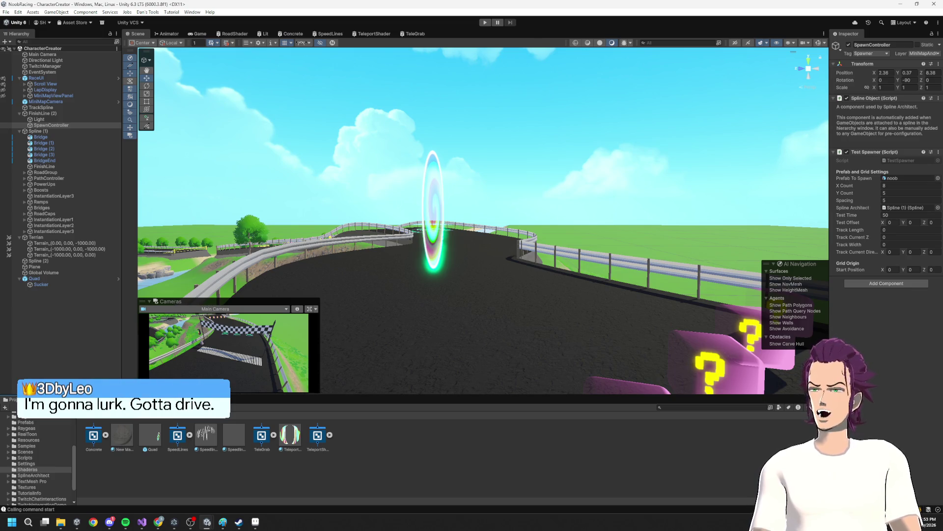
{"action": "left_click", "coordinate": [293, 438]}
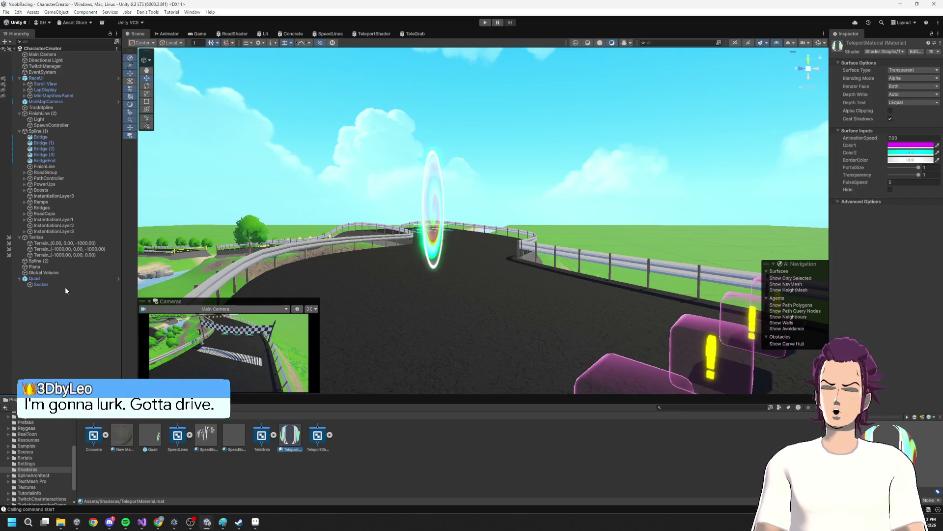
{"action": "key", "text": "Delete"}
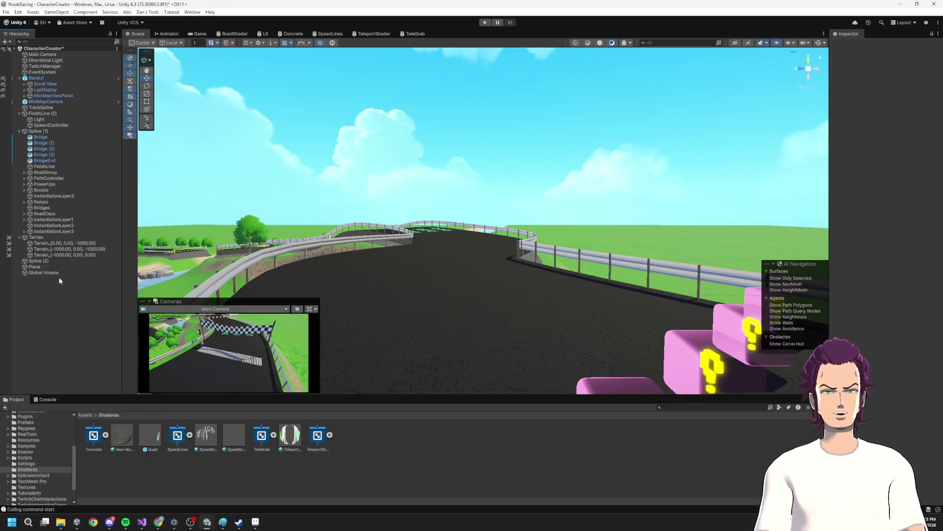
{"action": "key", "text": "ctrl+z"}
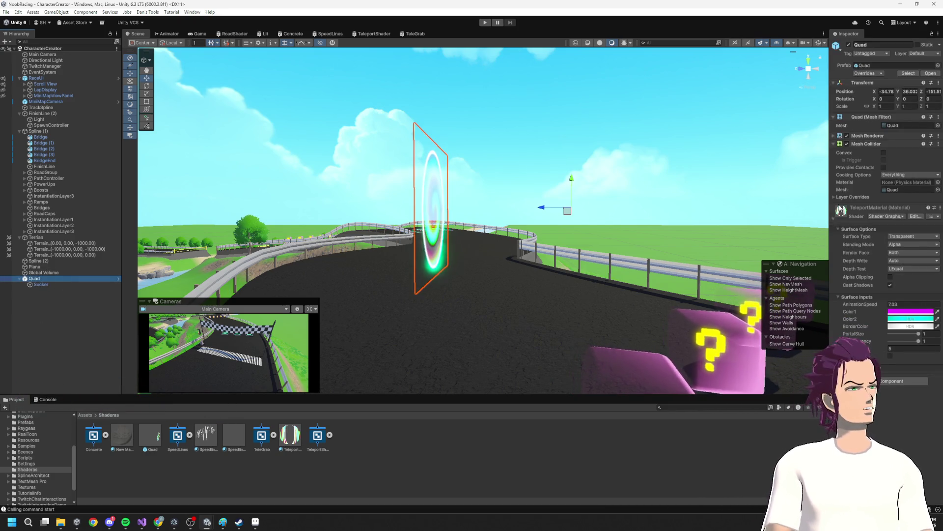
- Remove the Quad's Mesh Collider component and start play mode again
{"action": "right_click", "coordinate": [874, 145]}
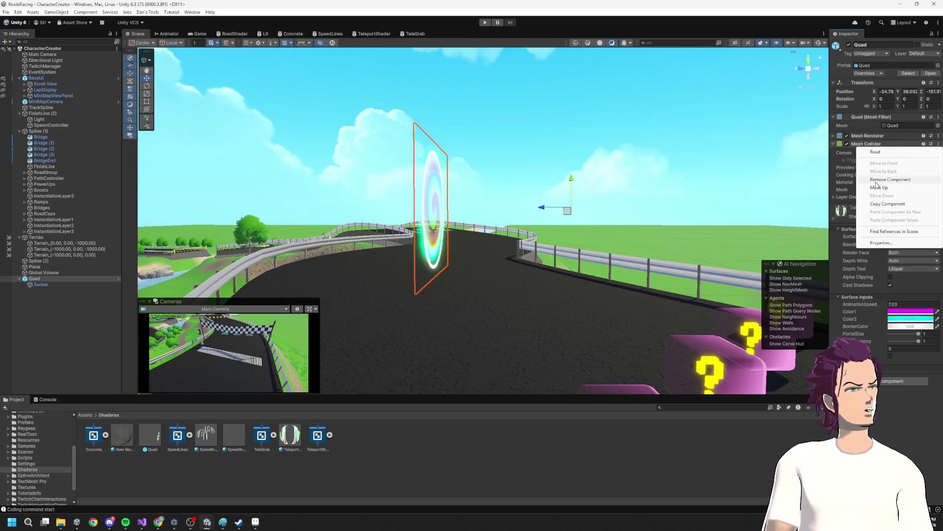
{"action": "left_click", "coordinate": [889, 180]}
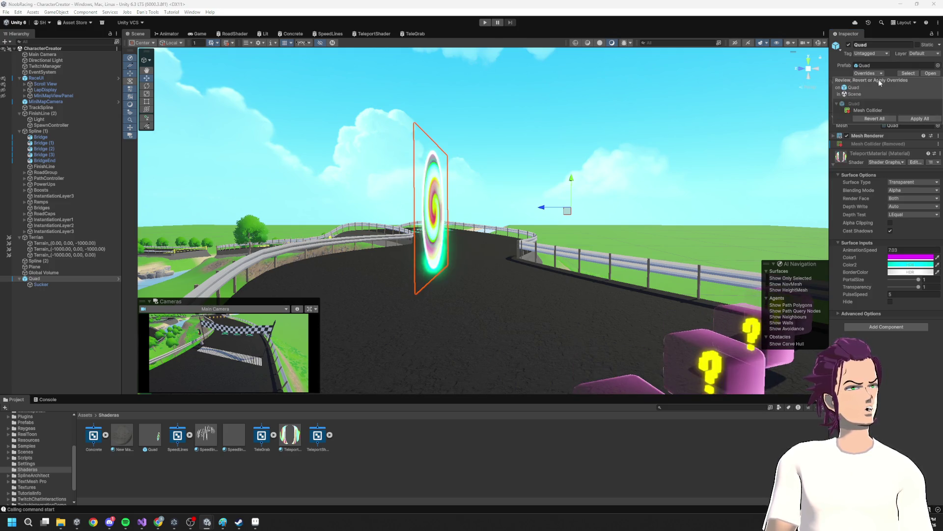
{"action": "left_click", "coordinate": [44, 280]}
{"action": "key", "text": "Delete"}
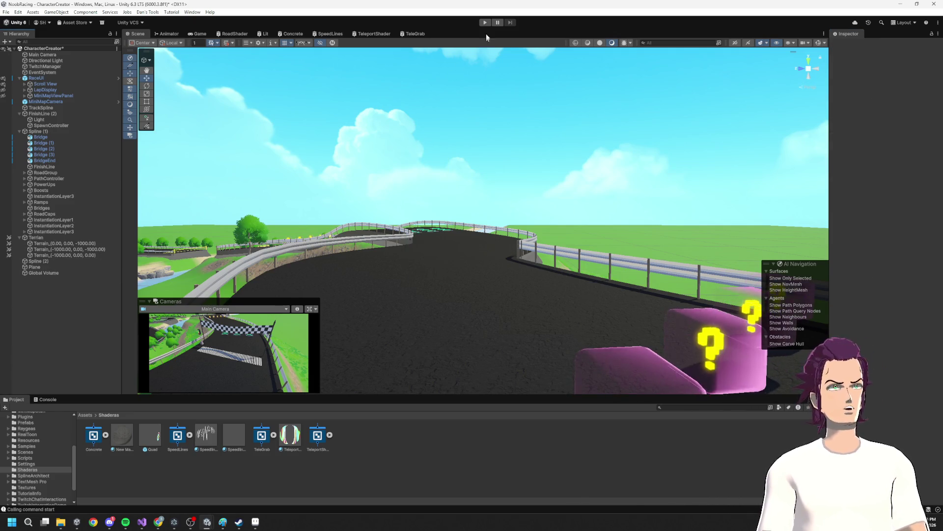
{"action": "left_click", "coordinate": [486, 22]}
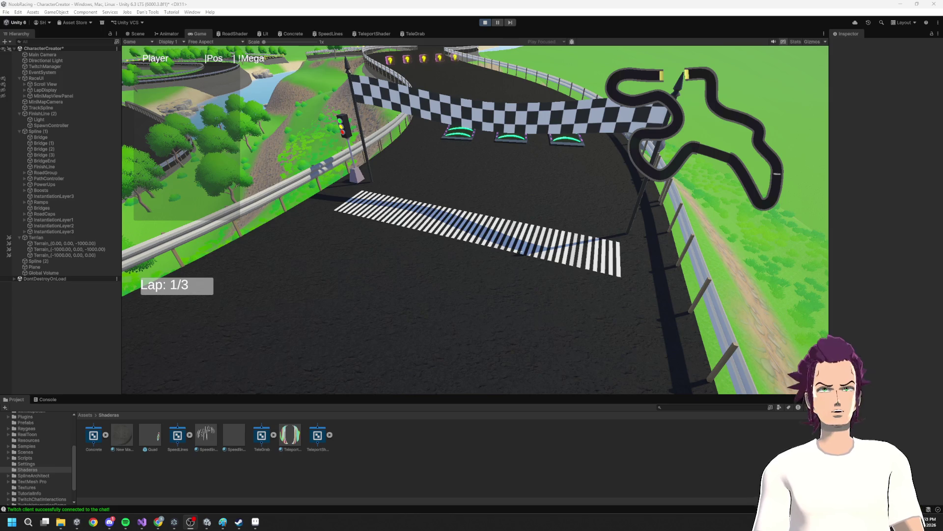
- Select the Quad under the spawned noob(Clone) kart and expand its TeleportMaterial
{"action": "left_click", "coordinate": [484, 23]}
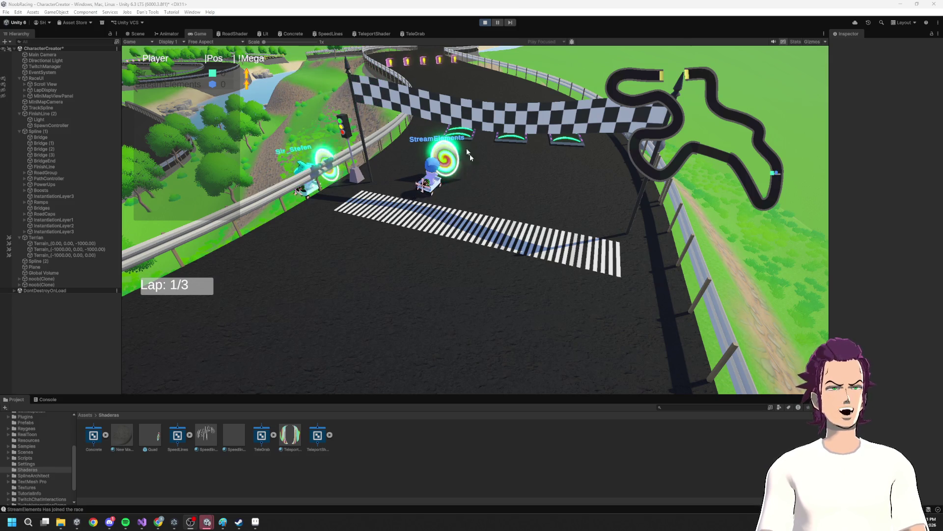
{"action": "left_click", "coordinate": [26, 285]}
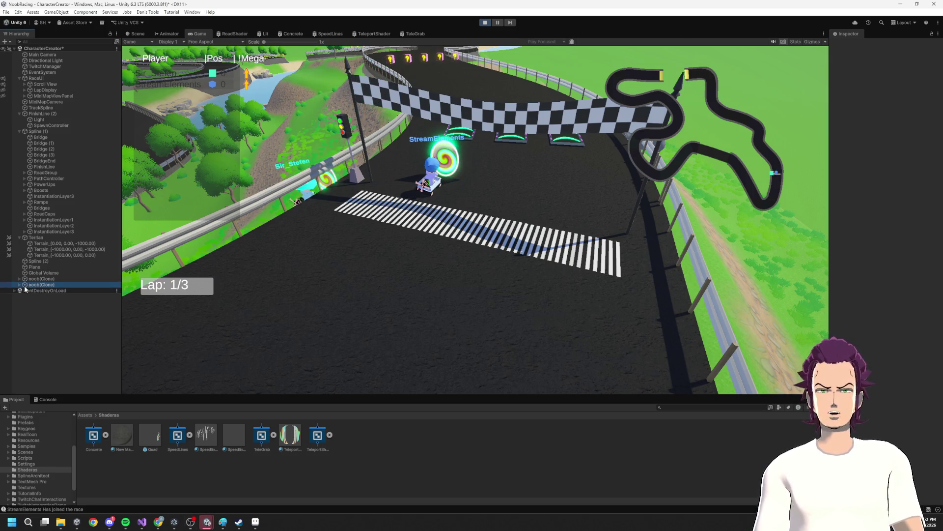
{"action": "left_click", "coordinate": [19, 285]}
{"action": "left_click", "coordinate": [40, 385]}
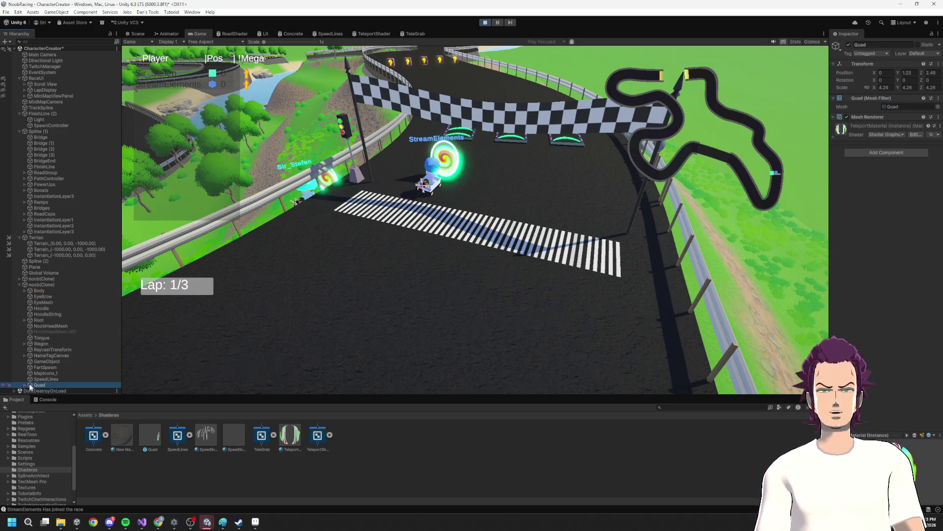
{"action": "left_click", "coordinate": [873, 125]}
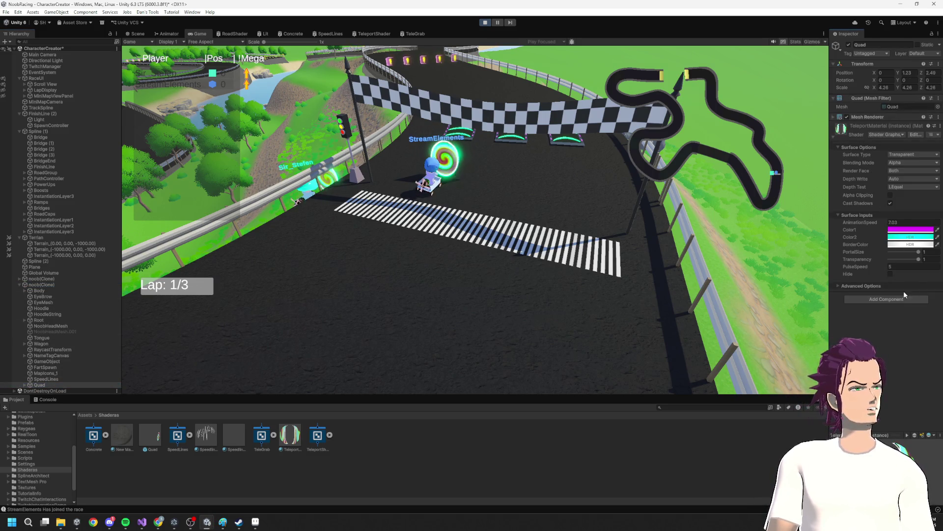
- Toggle the portal's Hide checkbox repeatedly, leave it unticked, and stop the game
{"action": "left_click", "coordinate": [890, 274]}
{"action": "left_click", "coordinate": [890, 274]}
{"action": "left_click", "coordinate": [890, 274]}
{"action": "left_click", "coordinate": [890, 274]}
{"action": "left_click", "coordinate": [890, 274]}
{"action": "left_click", "coordinate": [891, 275]}
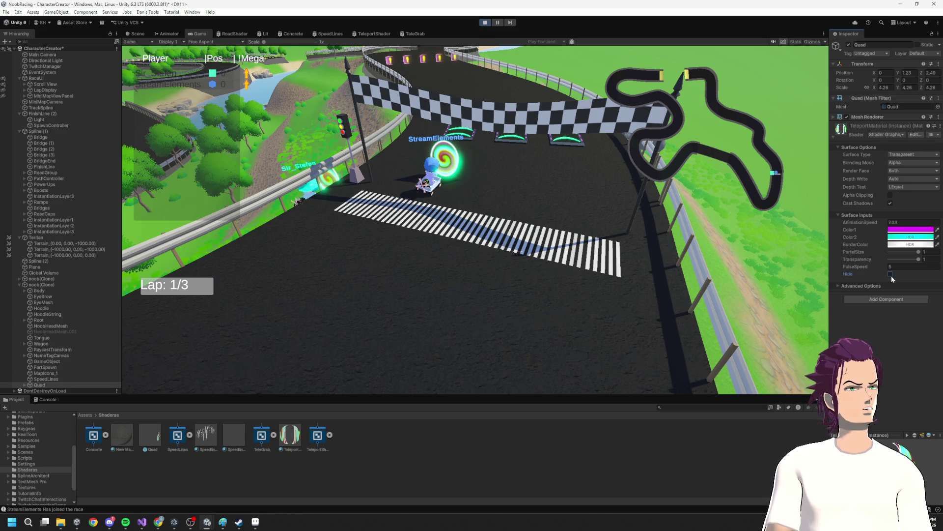
{"action": "left_click", "coordinate": [892, 275]}
{"action": "left_click", "coordinate": [891, 275]}
{"action": "left_click", "coordinate": [891, 275]}
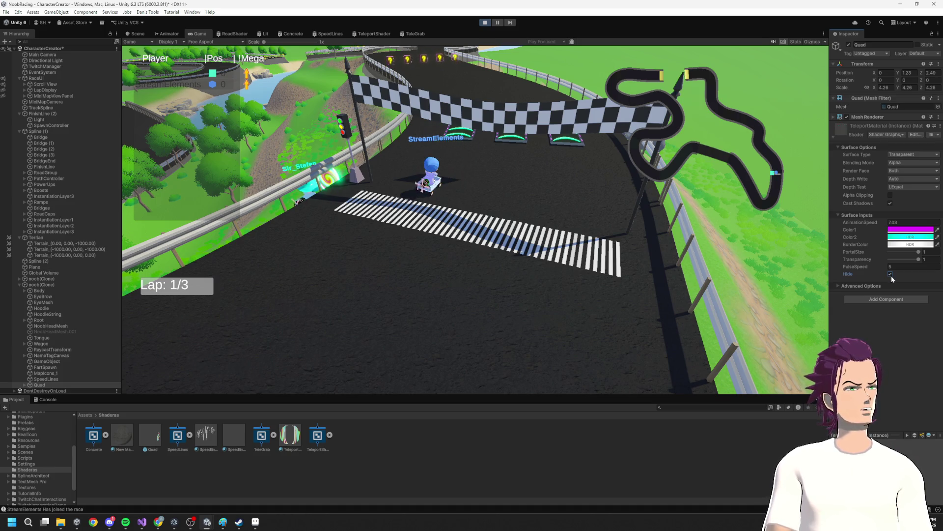
{"action": "left_click", "coordinate": [891, 275]}
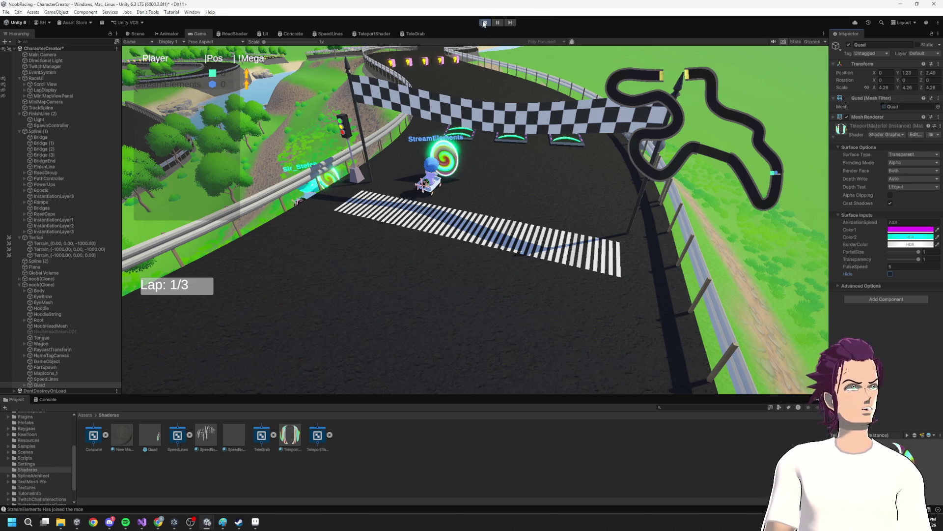
{"action": "left_click", "coordinate": [484, 23]}
- Swap the OverlayPoggers Visual Studio window for the NoobRacing one showing AbilityRNGGenerator.cs
{"action": "mouse_move", "coordinate": [142, 522]}
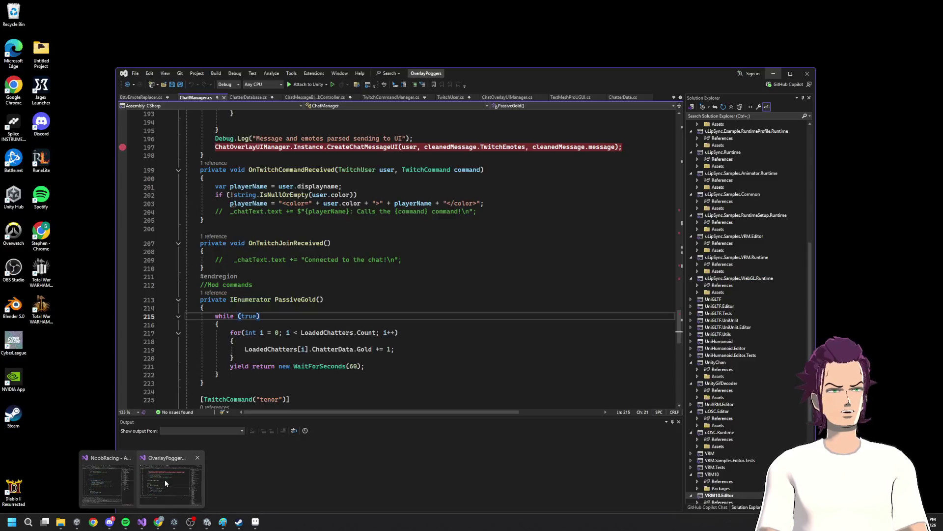
{"action": "left_click", "coordinate": [164, 479]}
{"action": "scroll", "coordinate": [434, 326], "scroll_direction": "up", "scroll_amount": 20}
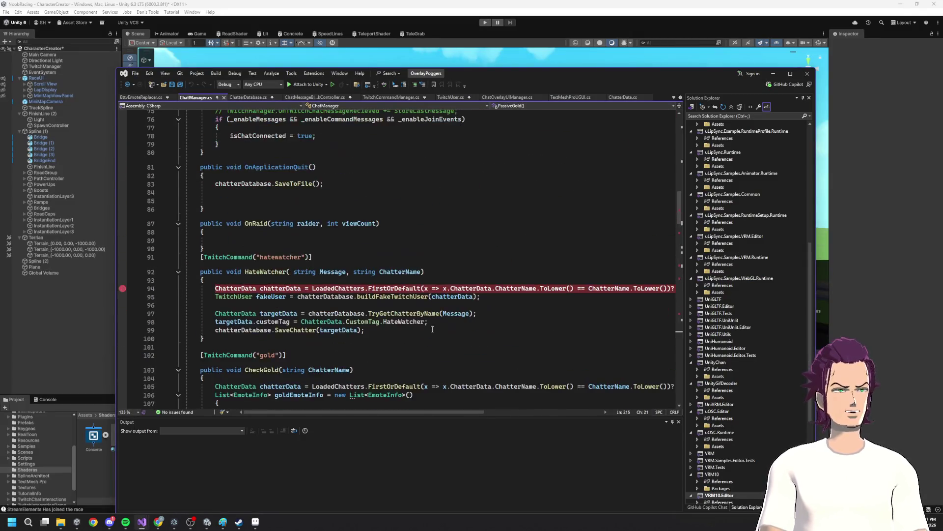
{"action": "scroll", "coordinate": [433, 326], "scroll_direction": "up", "scroll_amount": 7}
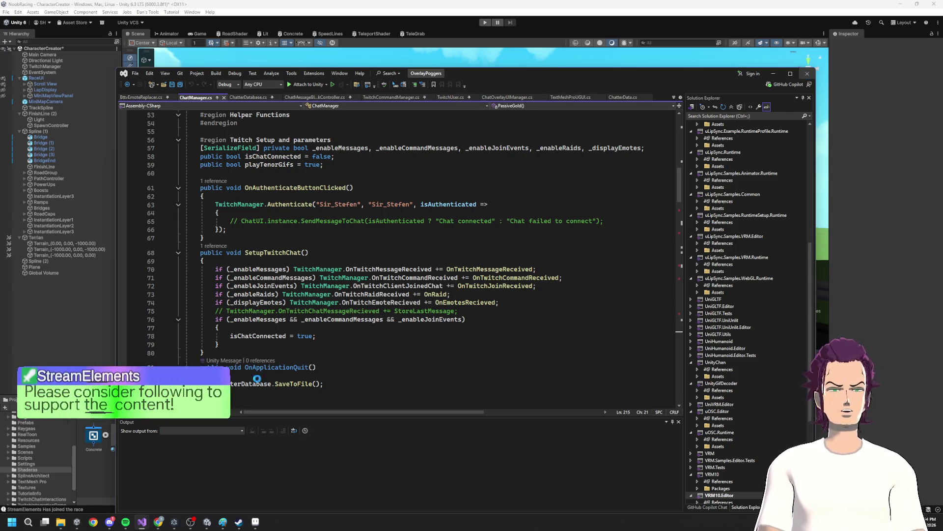
{"action": "left_click", "coordinate": [773, 73]}
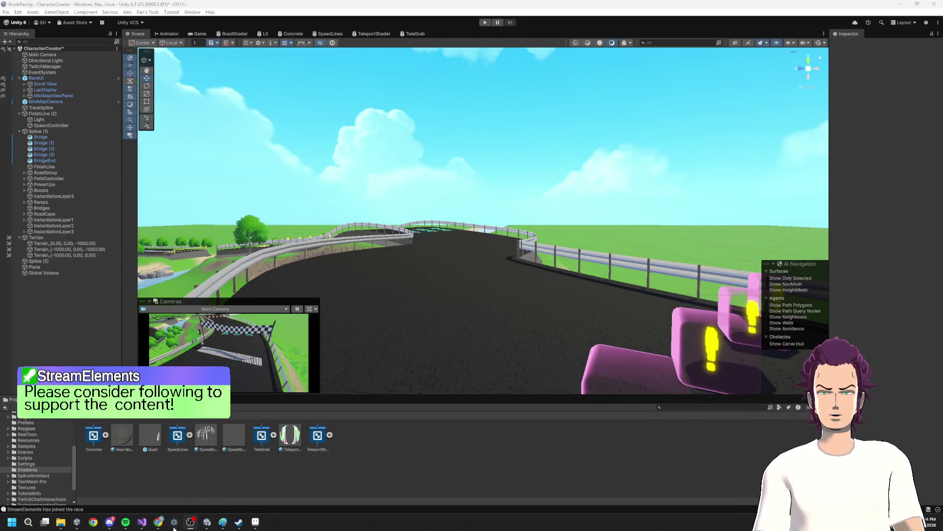
{"action": "mouse_move", "coordinate": [158, 524]}
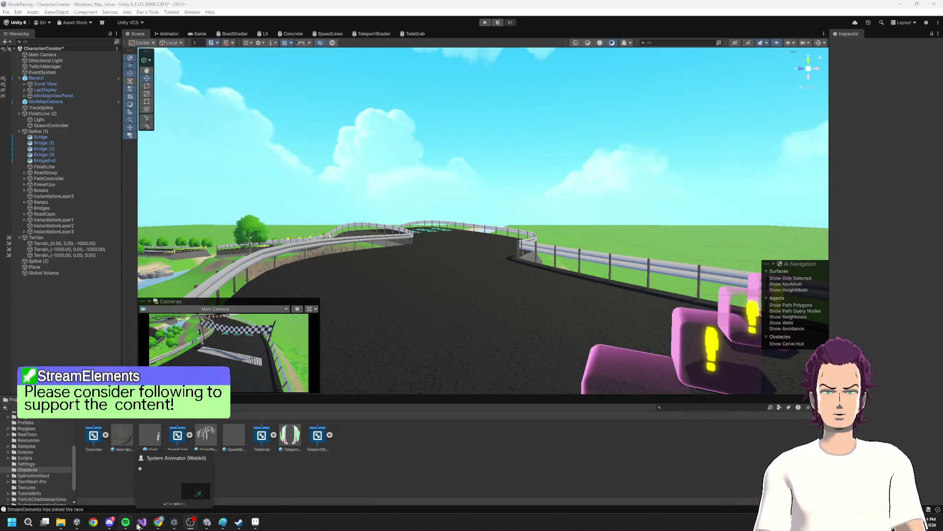
{"action": "left_click", "coordinate": [162, 484]}
{"action": "scroll", "coordinate": [356, 269], "scroll_direction": "up", "scroll_amount": 4}
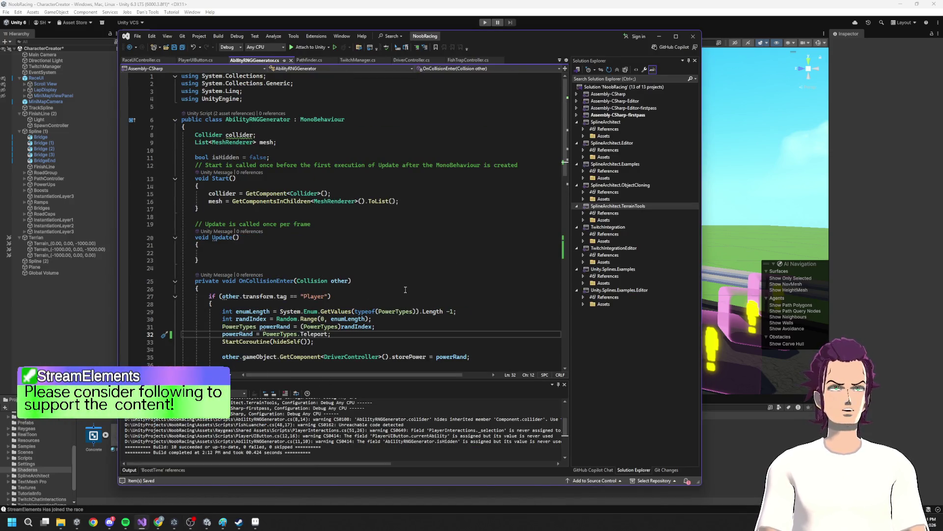
- Open DriverController.cs and select the deprecated SetInt call on line 64
{"action": "scroll", "coordinate": [401, 290], "scroll_direction": "down", "scroll_amount": 18}
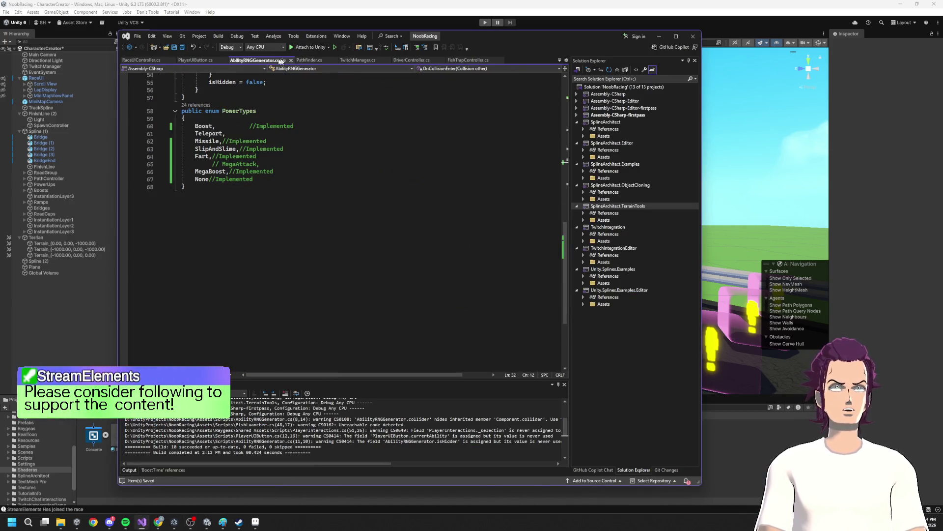
{"action": "left_click", "coordinate": [412, 60]}
{"action": "scroll", "coordinate": [433, 270], "scroll_direction": "up", "scroll_amount": 15}
{"action": "scroll", "coordinate": [433, 269], "scroll_direction": "up", "scroll_amount": 20}
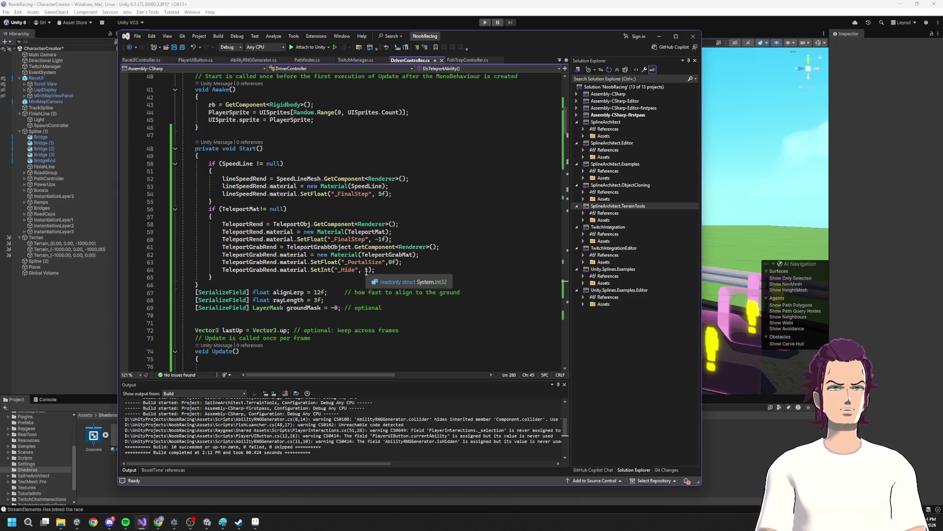
{"action": "double_click", "coordinate": [367, 270]}
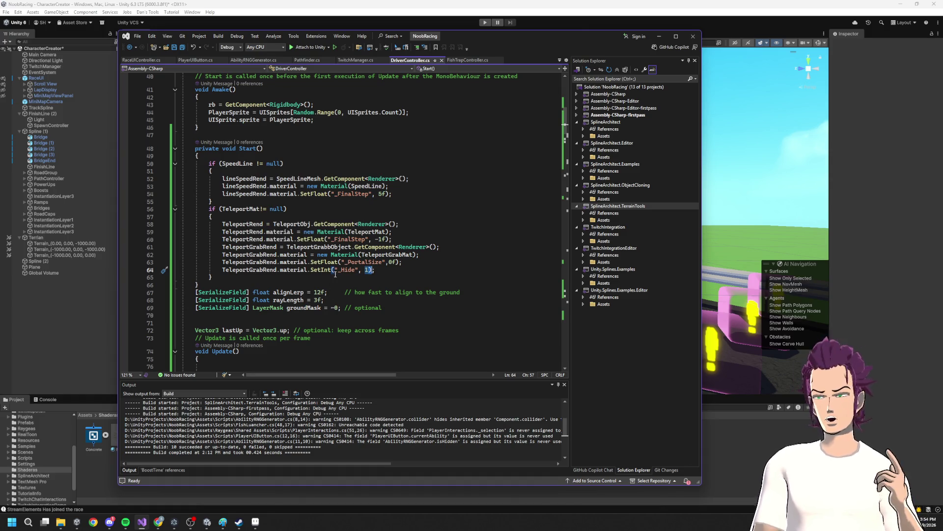
{"action": "double_click", "coordinate": [321, 270]}
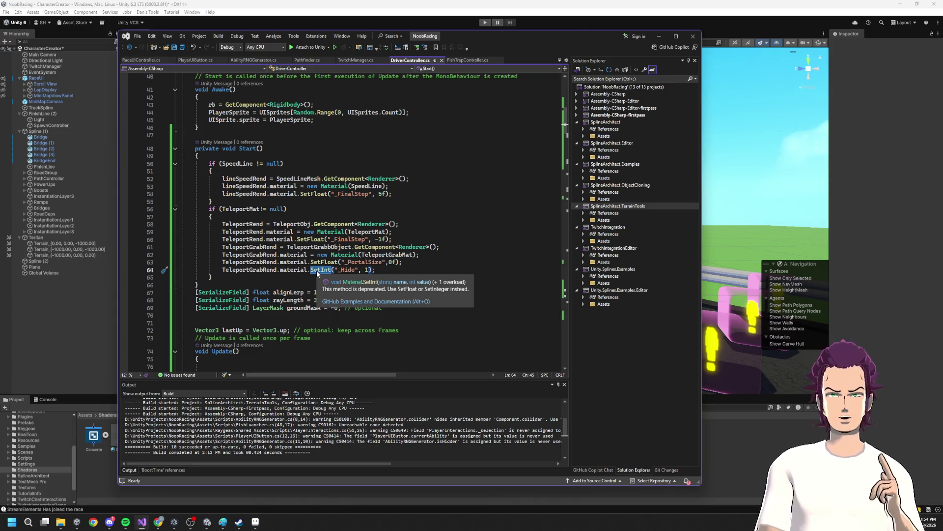
- Replace it with SetInteger from IntelliSense, select the line, and start the game in Unity
{"action": "type", "text": "S"}
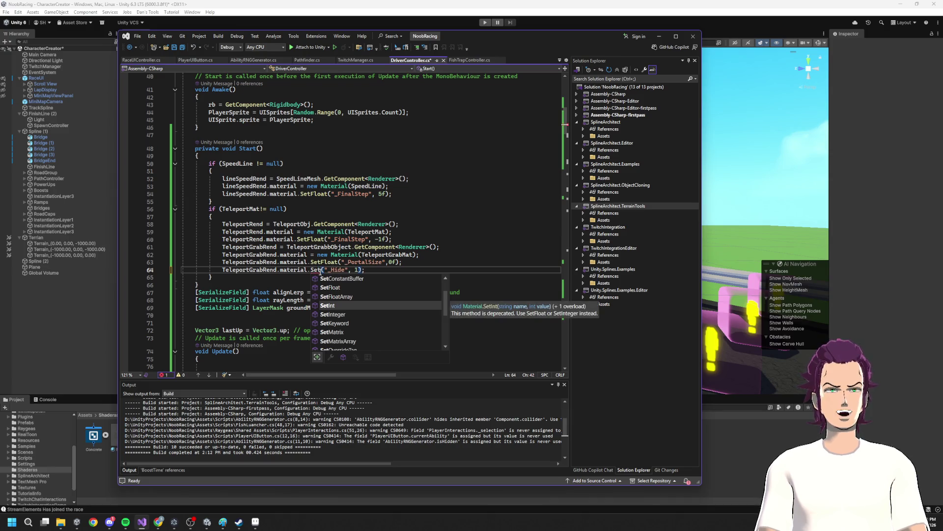
{"action": "left_click", "coordinate": [362, 316]}
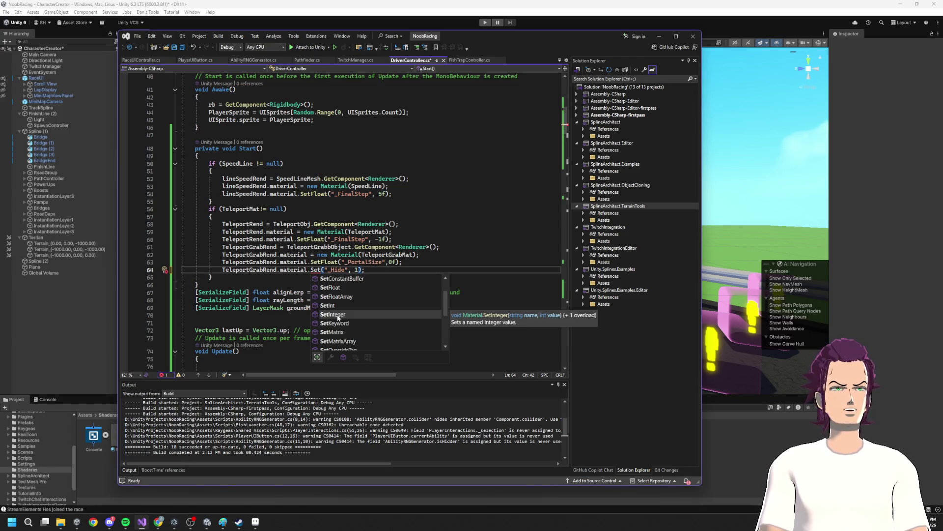
{"action": "double_click", "coordinate": [338, 315]}
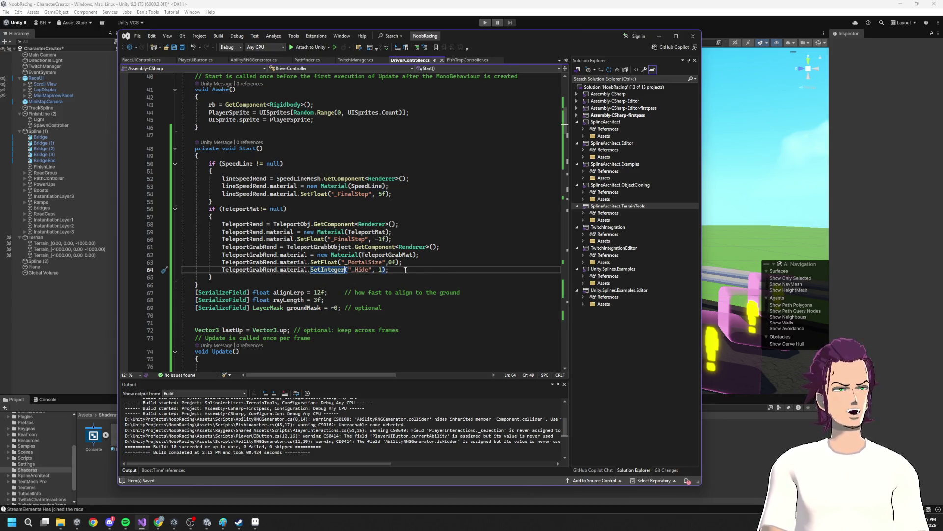
{"action": "left_click", "coordinate": [404, 269]}
{"action": "key", "text": "shift+Home"}
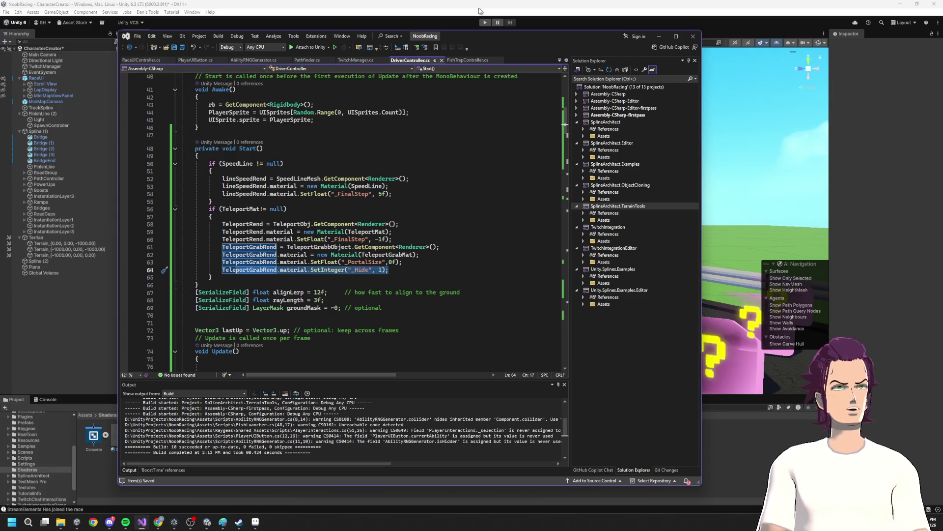
{"action": "left_click", "coordinate": [483, 23]}
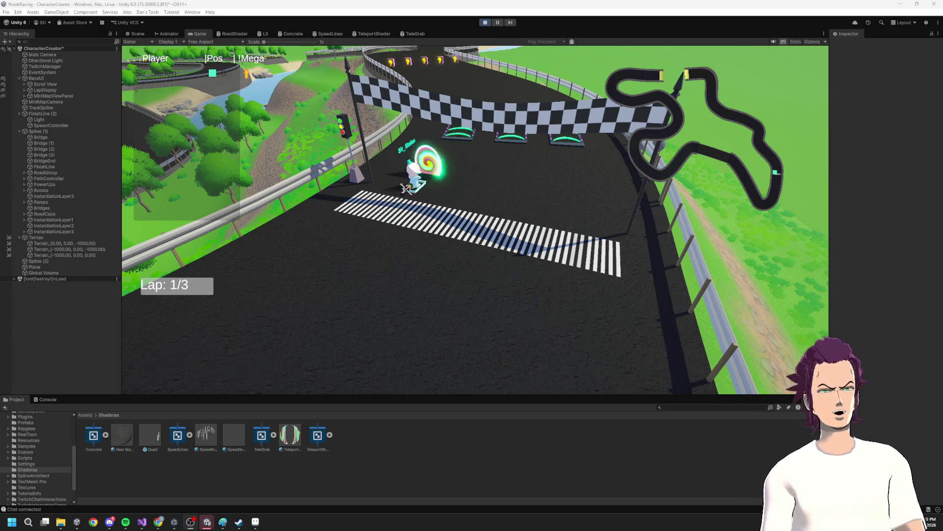
- Stop the race and select the TeleGrab shader in the Project panel
{"action": "left_click", "coordinate": [485, 24]}
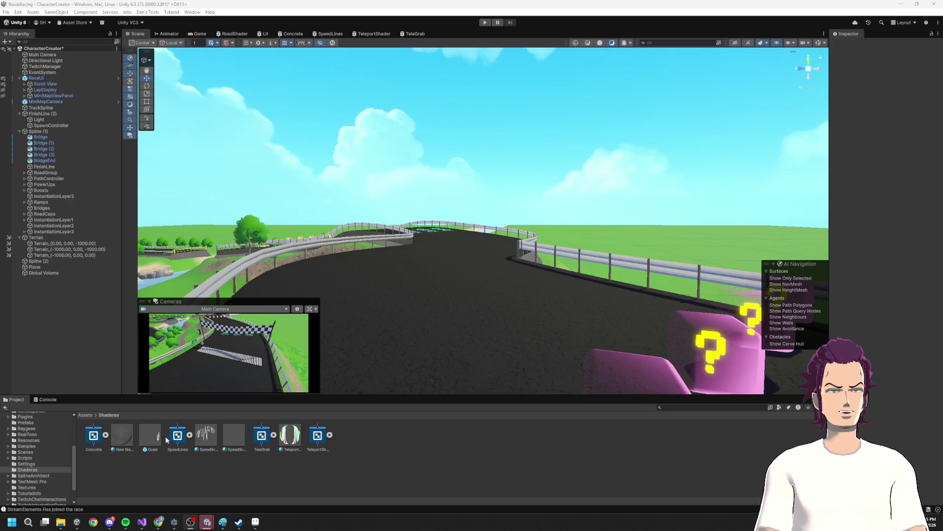
{"action": "left_click", "coordinate": [266, 445]}
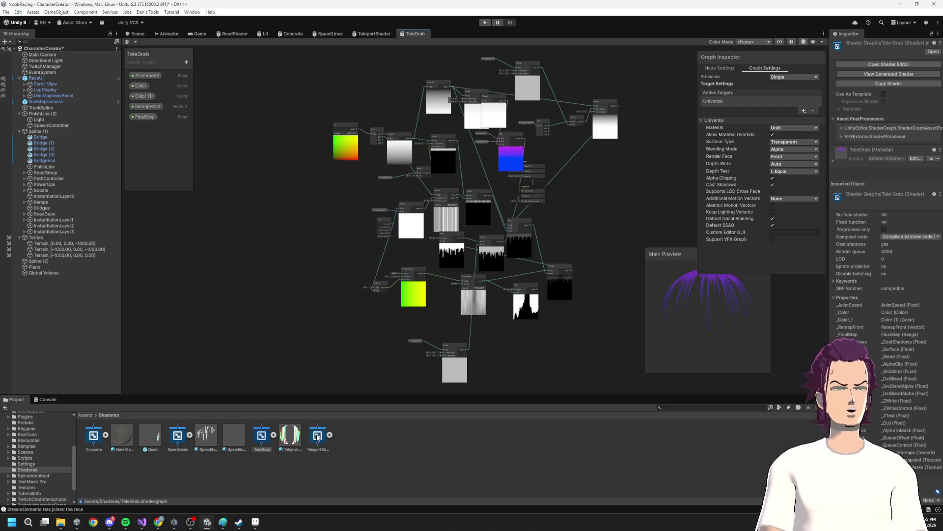
- Open the TeleportShader graph and delete its Boolean Hide property
{"action": "double_click", "coordinate": [317, 435]}
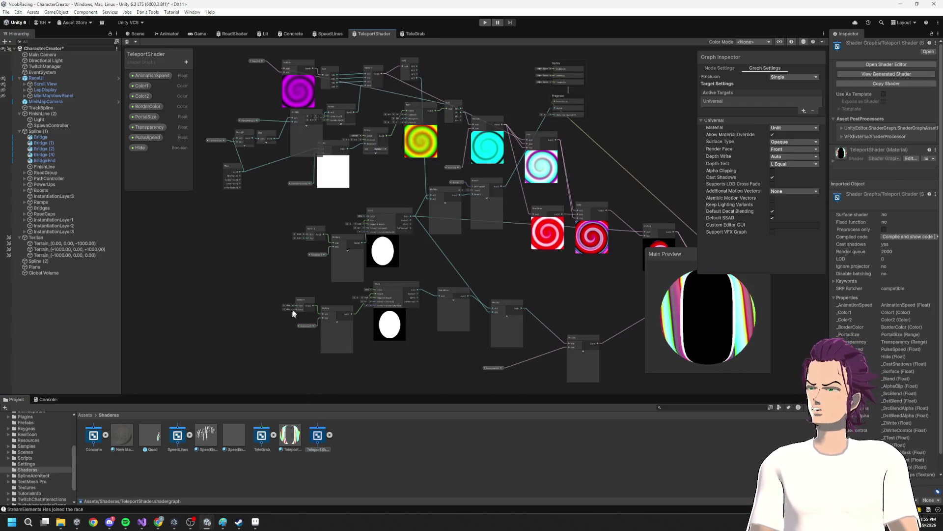
{"action": "scroll", "coordinate": [529, 187], "scroll_direction": "up", "scroll_amount": 5}
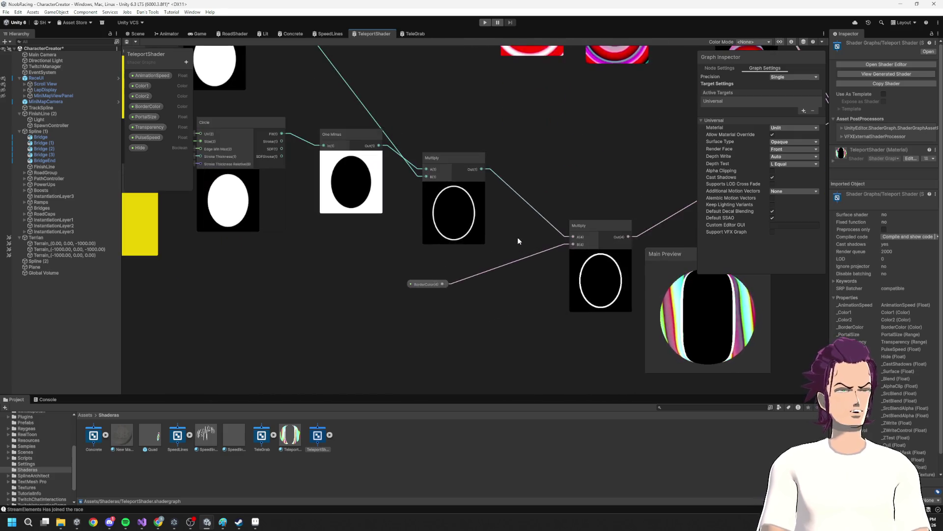
{"action": "scroll", "coordinate": [576, 291], "scroll_direction": "down", "scroll_amount": 6}
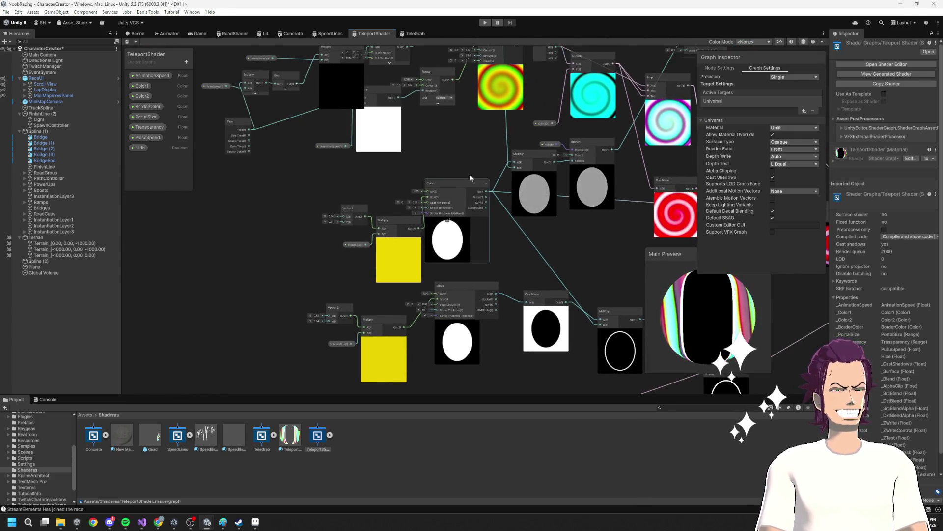
{"action": "left_click_drag", "start_coordinate": [505, 254], "coordinate": [273, 204]}
{"action": "left_click", "coordinate": [139, 148]}
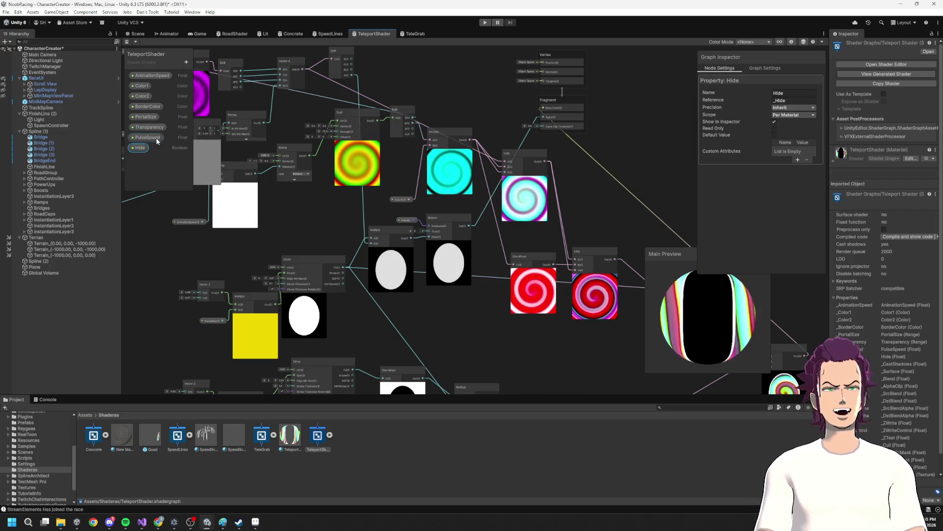
{"action": "key", "text": "Delete"}
- Add a new Float property to the Blackboard
{"action": "left_click", "coordinate": [186, 62]}
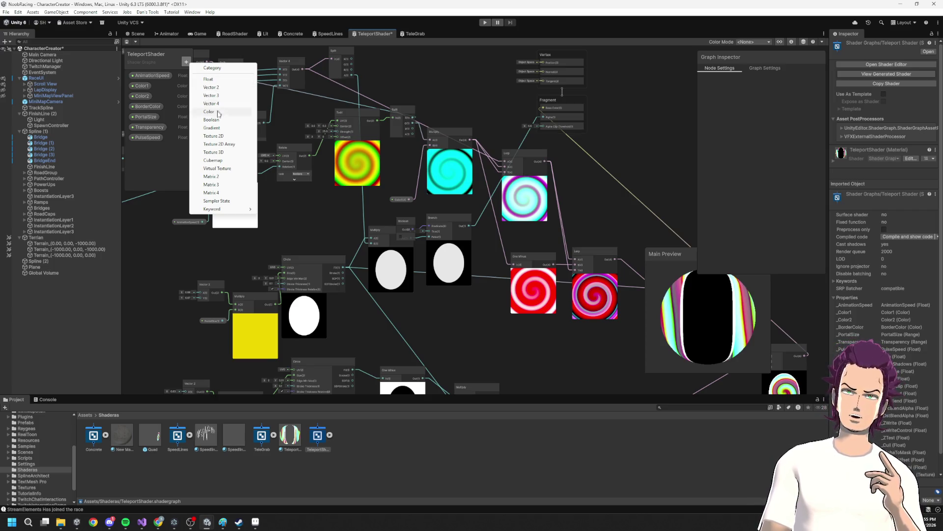
{"action": "mouse_move", "coordinate": [232, 211]}
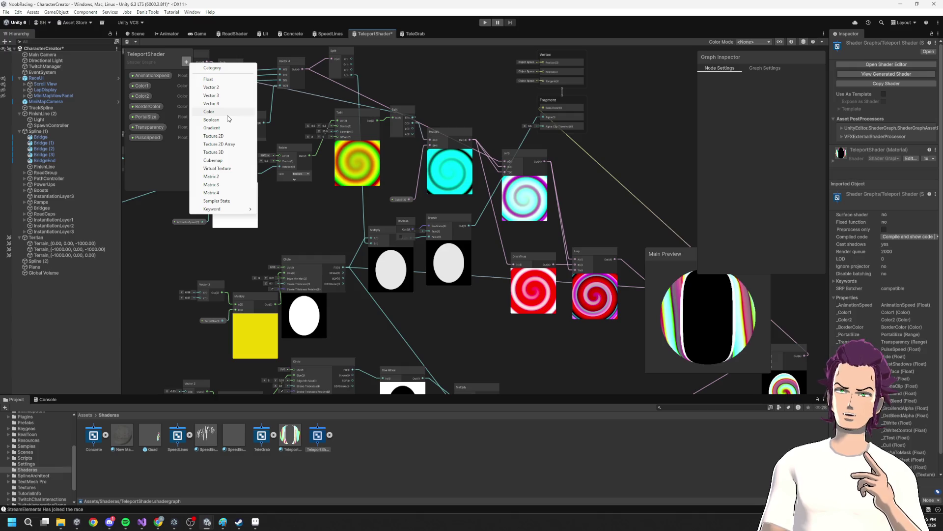
{"action": "left_click", "coordinate": [211, 79]}
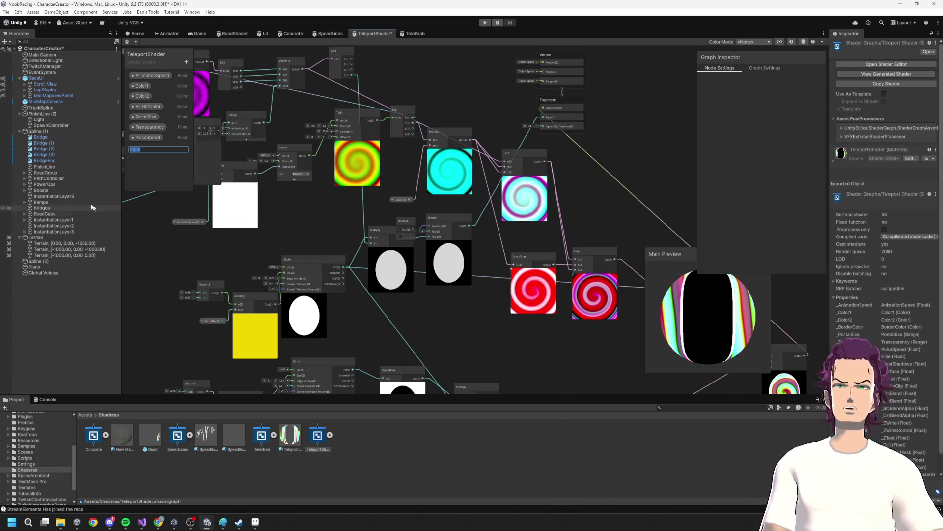
- Name the new Float property Hide
{"action": "type", "text": "Hide"}
{"action": "key", "text": "Return"}
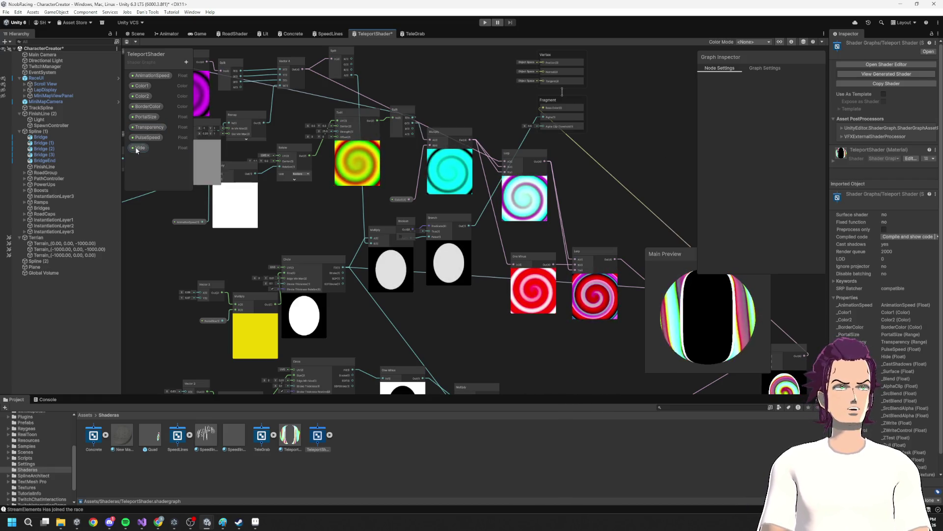
{"action": "left_click", "coordinate": [137, 149]}
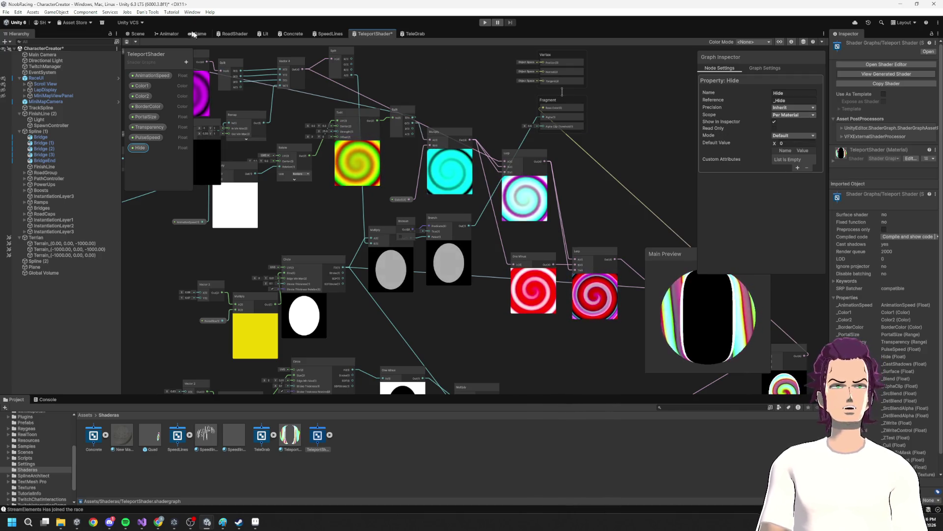
{"action": "left_click", "coordinate": [186, 63]}
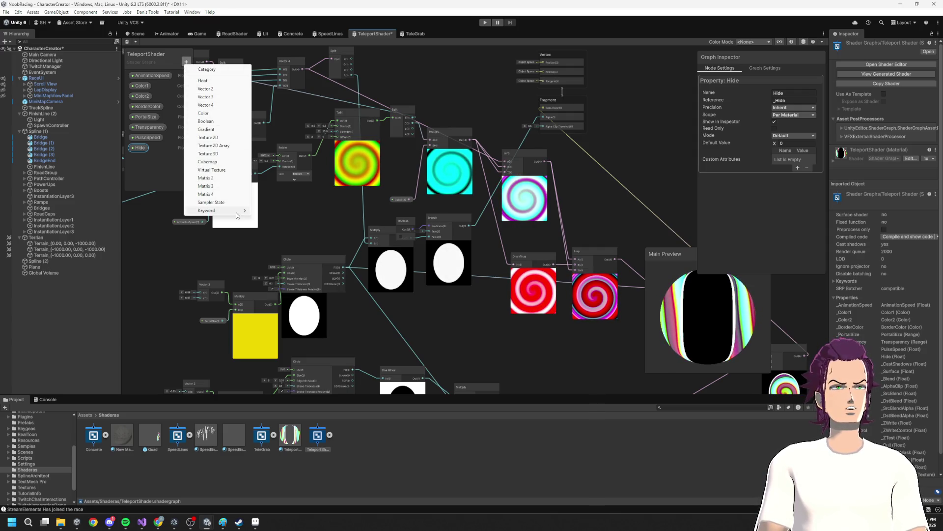
{"action": "mouse_move", "coordinate": [237, 216]}
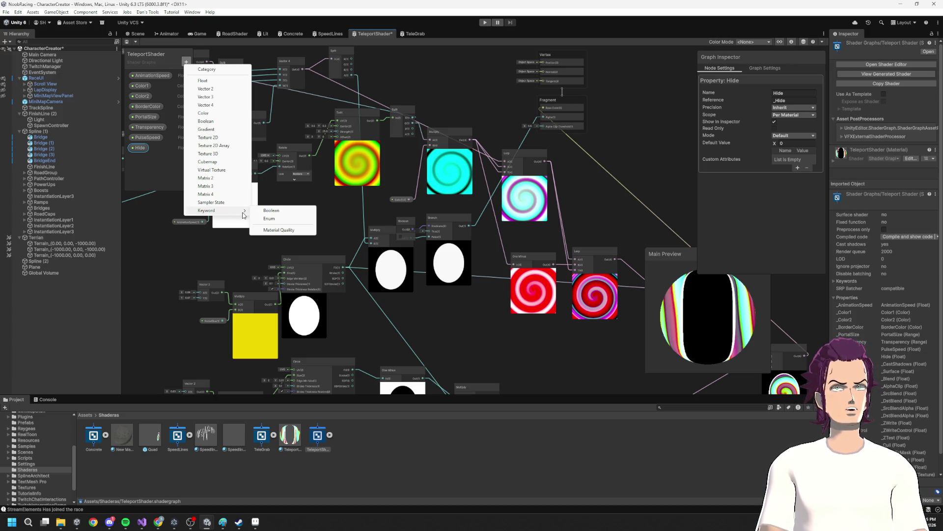
{"action": "key", "text": "Escape"}
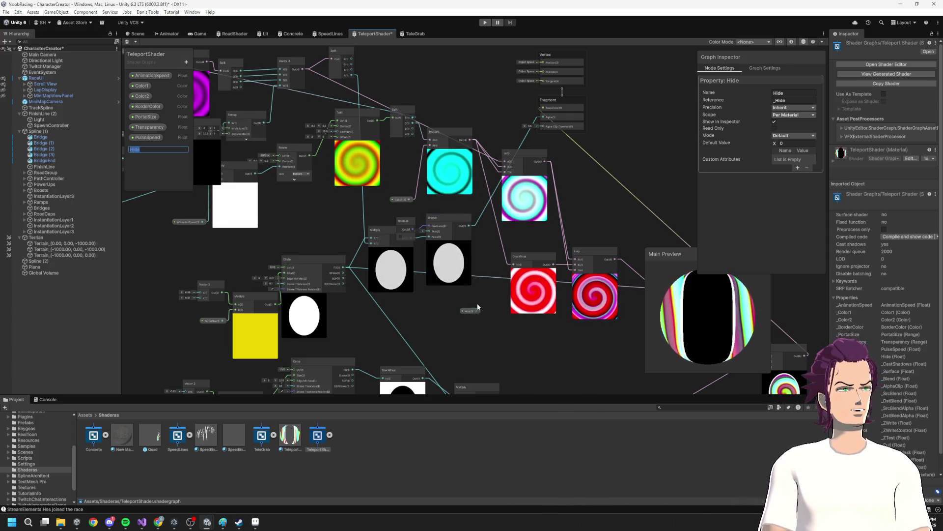
{"action": "left_click", "coordinate": [497, 305]}
- Place a Hide node, wire it into the Branch Predicate, and delete the old Boolean node
{"action": "key", "text": "space"}
{"action": "left_click_drag", "start_coordinate": [368, 243], "coordinate": [350, 225]}
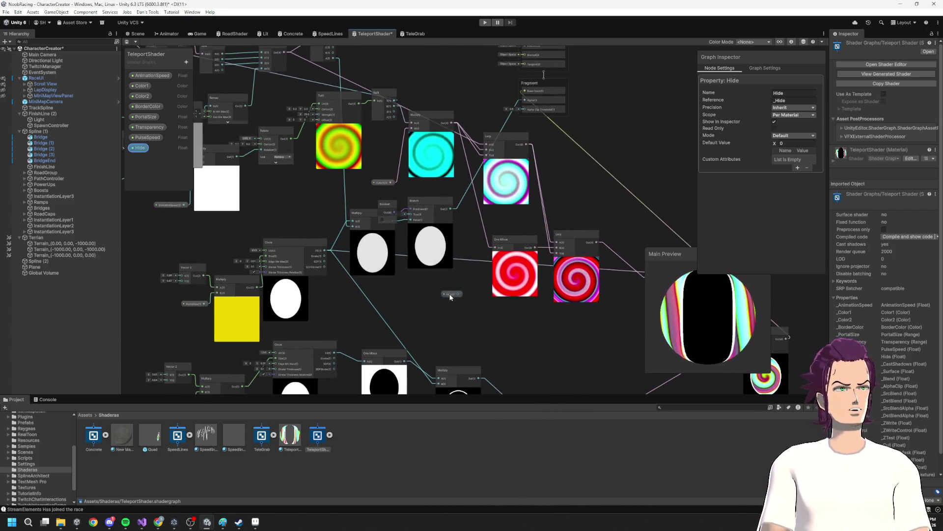
{"action": "left_click", "coordinate": [377, 211]}
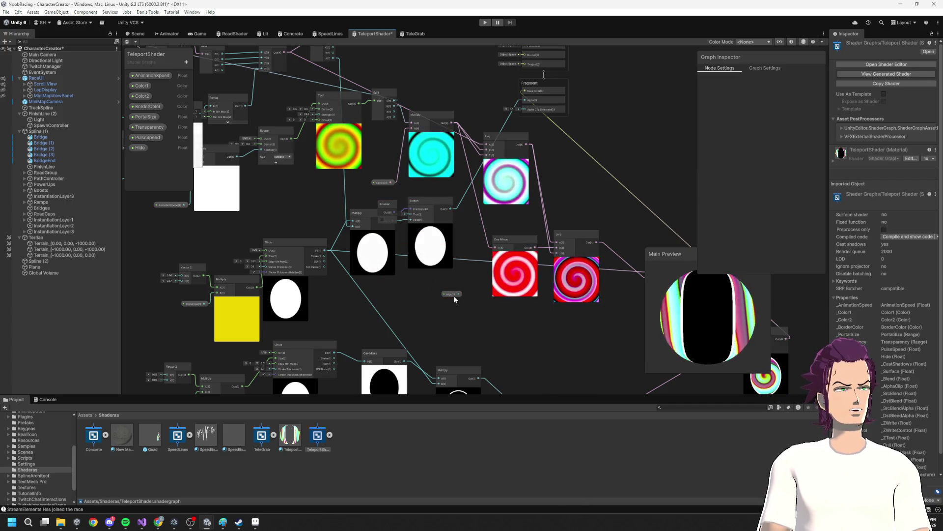
{"action": "scroll", "coordinate": [377, 212], "scroll_direction": "up", "scroll_amount": 5}
{"action": "mouse_move", "coordinate": [377, 212]}
{"action": "left_mouse_down"}
{"action": "mouse_move", "coordinate": [361, 170]}
{"action": "mouse_move", "coordinate": [486, 217]}
{"action": "left_mouse_up"}
{"action": "left_click", "coordinate": [405, 208]}
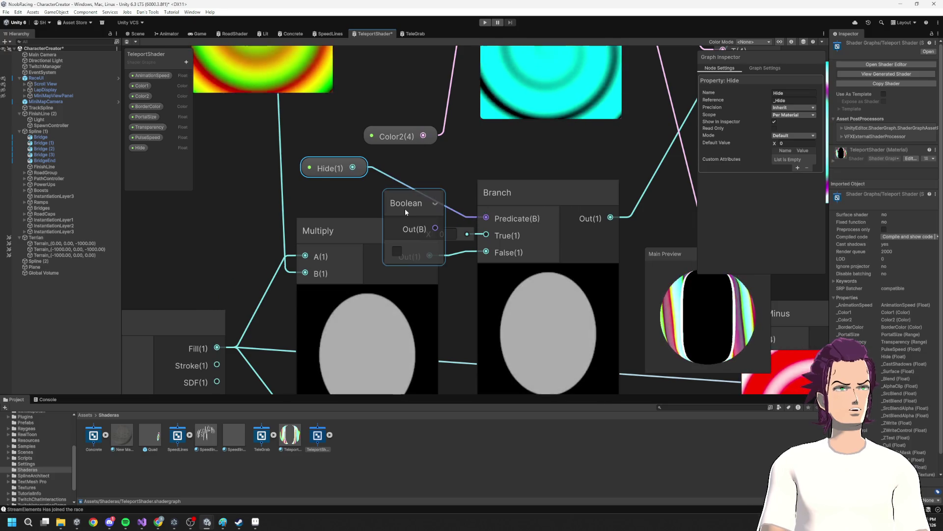
{"action": "key", "text": "Delete"}
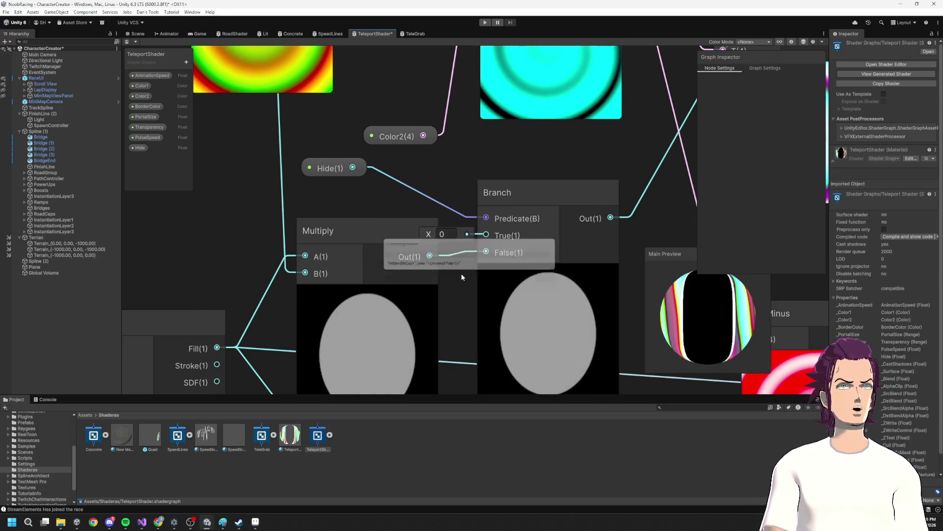
{"action": "left_click", "coordinate": [142, 521]}
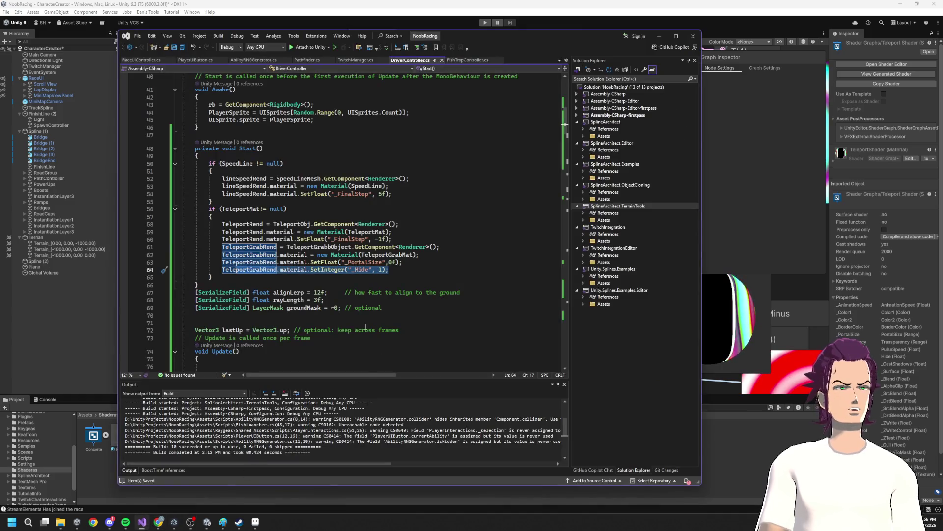
- Change line 64's SetInteger call to SetFloat and let Unity recompile
{"action": "double_click", "coordinate": [333, 270]}
{"action": "type", "text": "Se"}
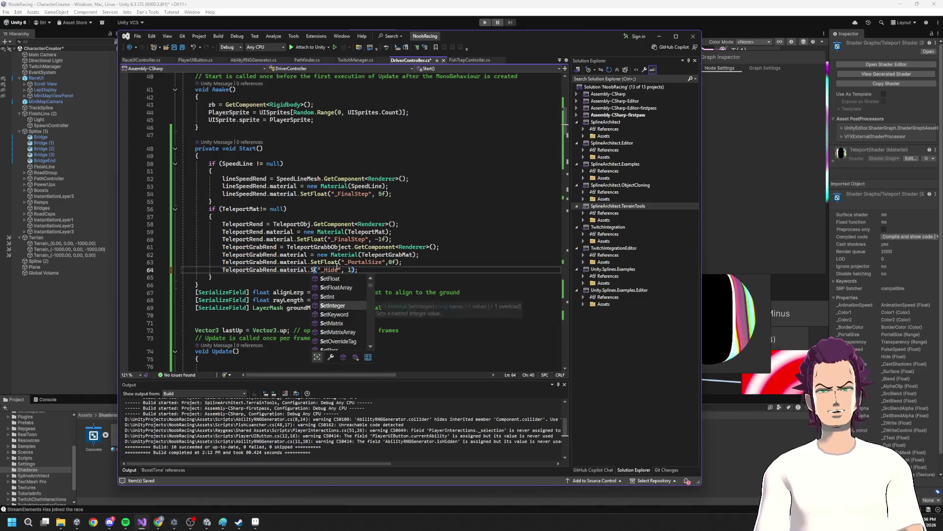
{"action": "key", "text": "Up"}
{"action": "key", "text": "Tab"}
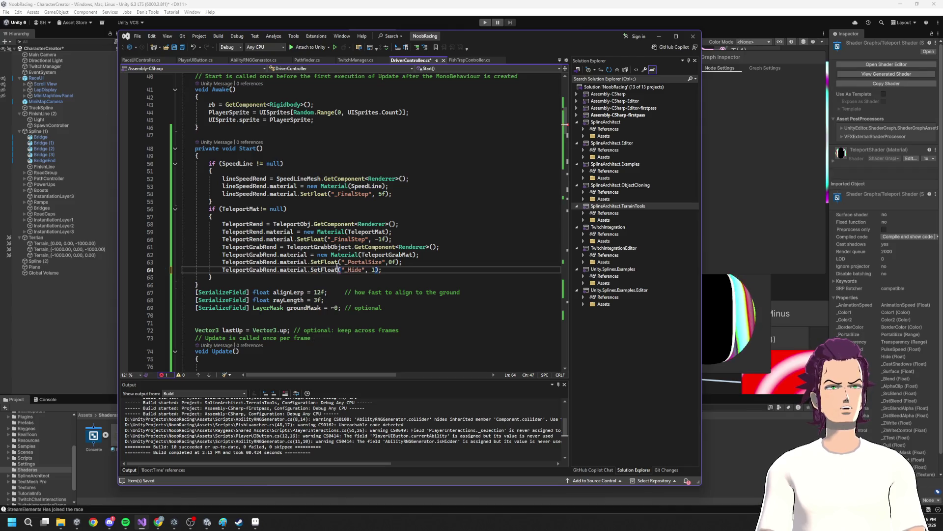
{"action": "key", "text": "alt+Tab"}
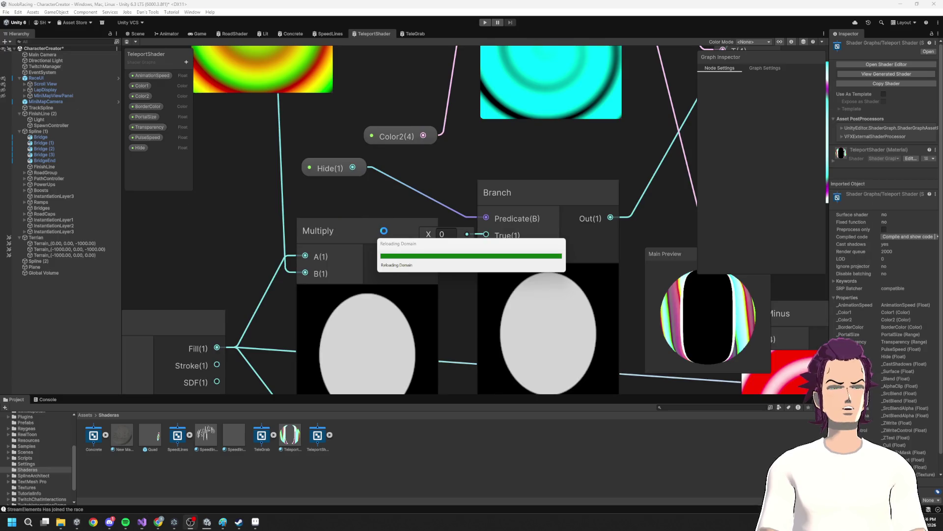
{"action": "key", "text": "alt+Tab"}
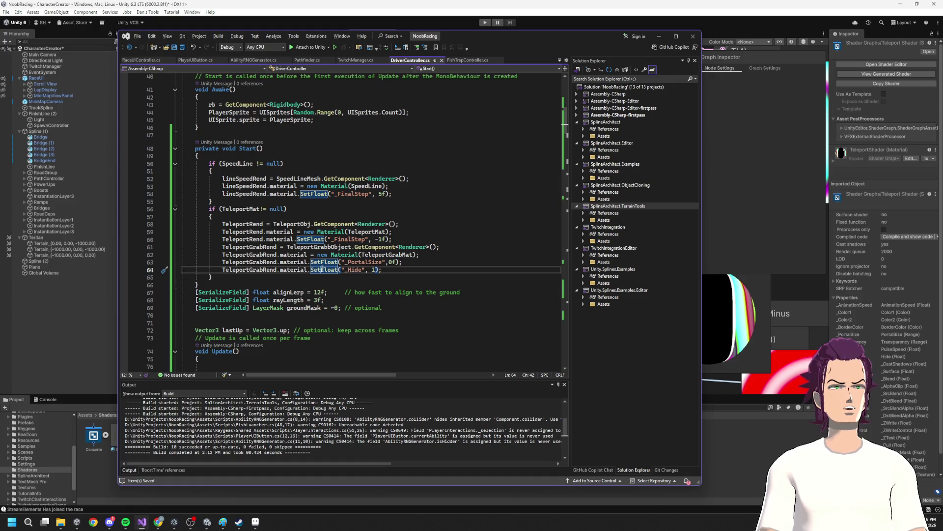
- Change the _Hide SetInt calls on lines 300 and 292 to SetFloat and save DriverController.cs
{"action": "scroll", "coordinate": [324, 273], "scroll_direction": "down", "scroll_amount": 20}
{"action": "scroll", "coordinate": [330, 279], "scroll_direction": "down", "scroll_amount": 20}
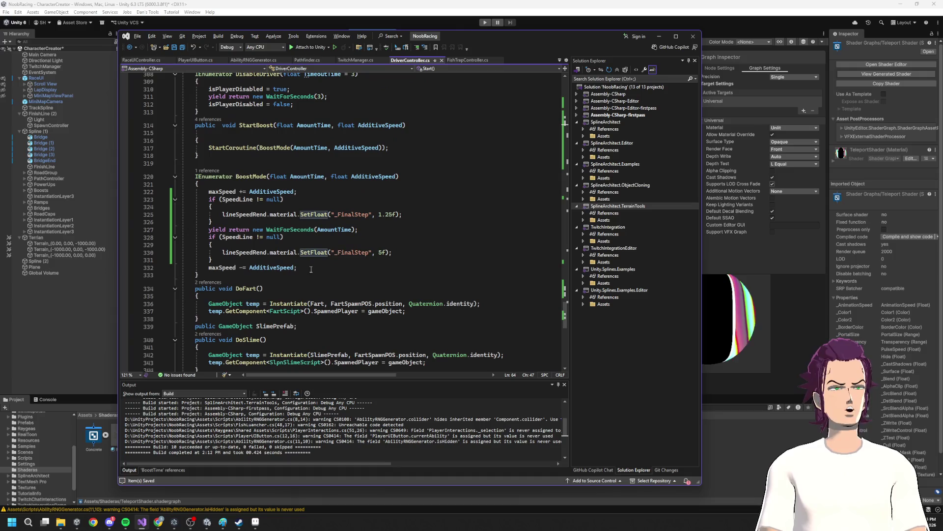
{"action": "scroll", "coordinate": [304, 293], "scroll_direction": "down", "scroll_amount": 7}
{"action": "scroll", "coordinate": [315, 282], "scroll_direction": "up", "scroll_amount": 8}
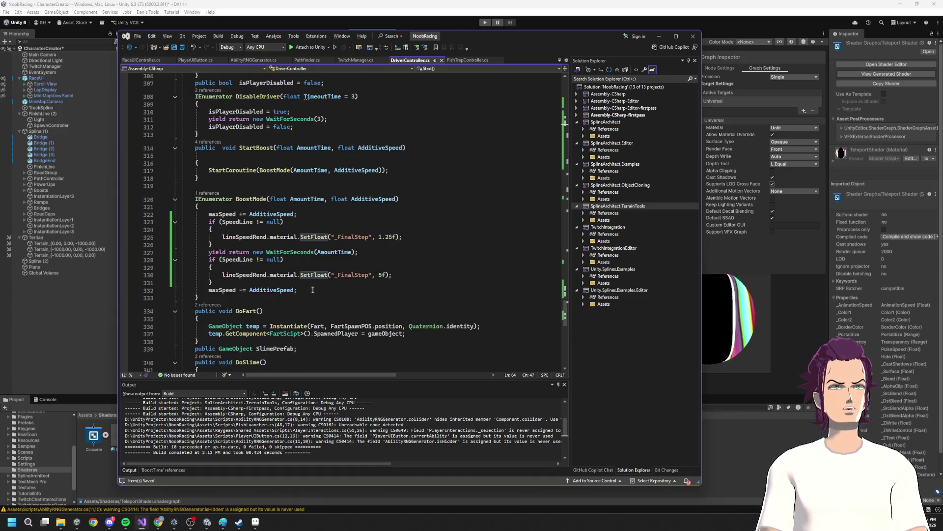
{"action": "scroll", "coordinate": [306, 286], "scroll_direction": "up", "scroll_amount": 7}
{"action": "scroll", "coordinate": [306, 286], "scroll_direction": "up", "scroll_amount": 3}
{"action": "double_click", "coordinate": [287, 274]}
{"action": "type", "text": "SetFloat"}
{"action": "double_click", "coordinate": [307, 214]}
{"action": "type", "text": "SetFloat"}
{"action": "key", "text": "ctrl+s"}
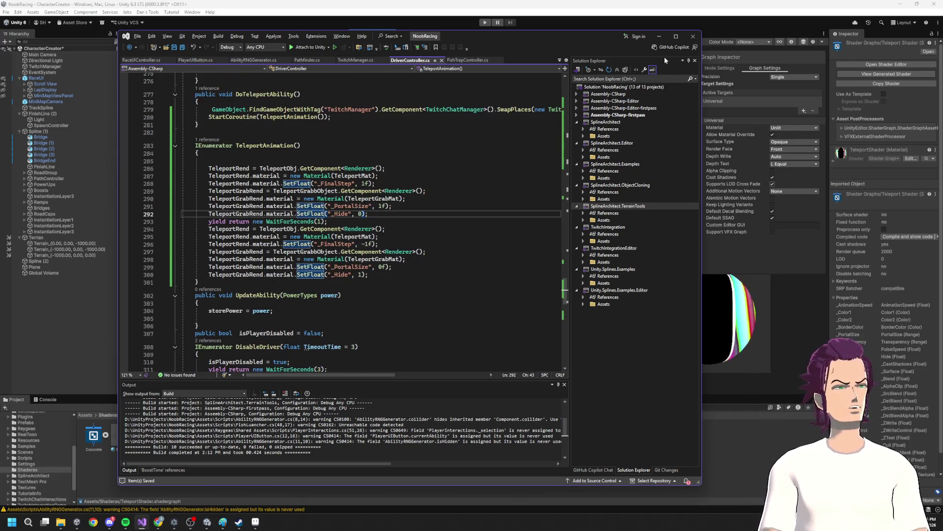
{"action": "left_click", "coordinate": [660, 37]}
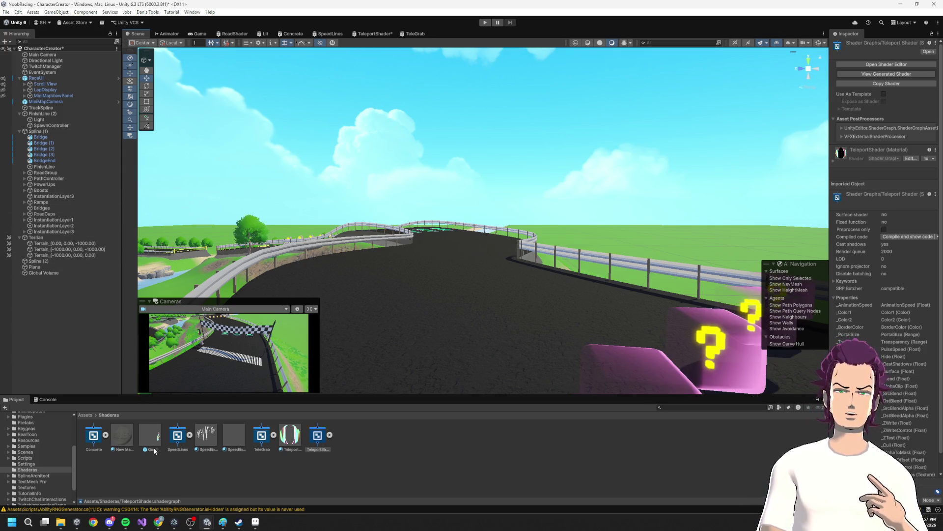
- Preview a higher TeleportMaterial Hide value, set it back to 0, and start play mode
{"action": "left_click", "coordinate": [285, 437]}
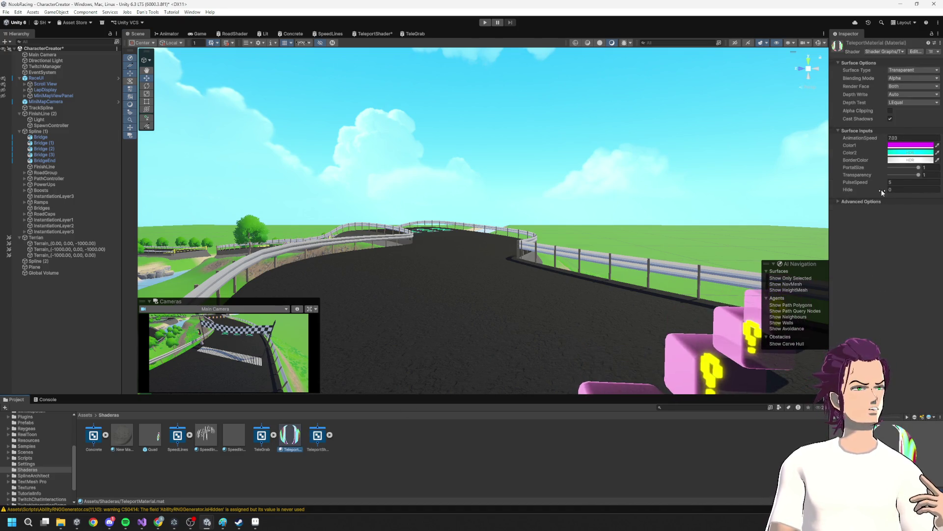
{"action": "left_click_drag", "start_coordinate": [885, 189], "coordinate": [902, 188]}
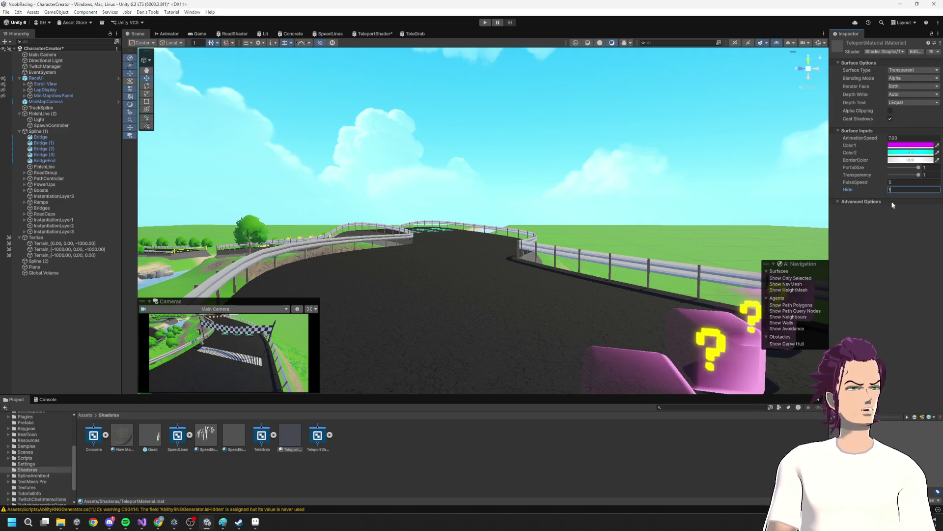
{"action": "key", "text": "BackSpace"}
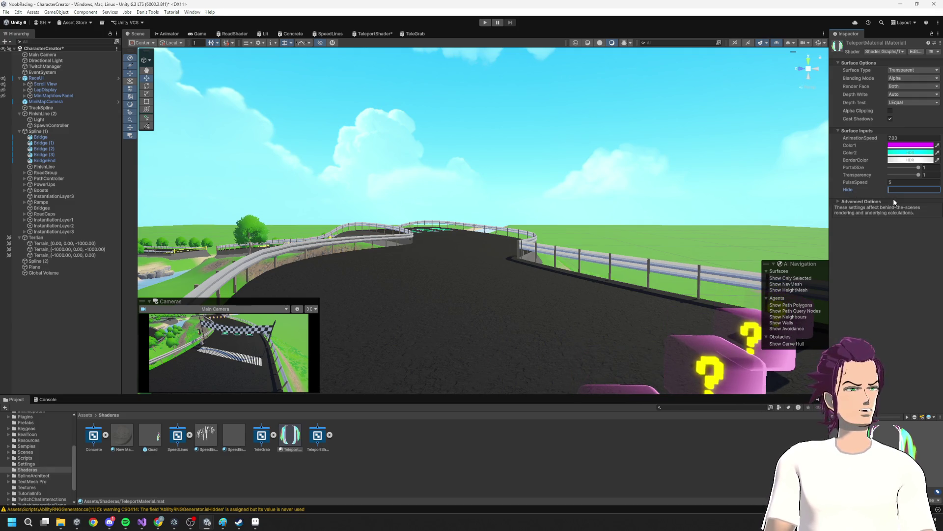
{"action": "type", "text": "0"}
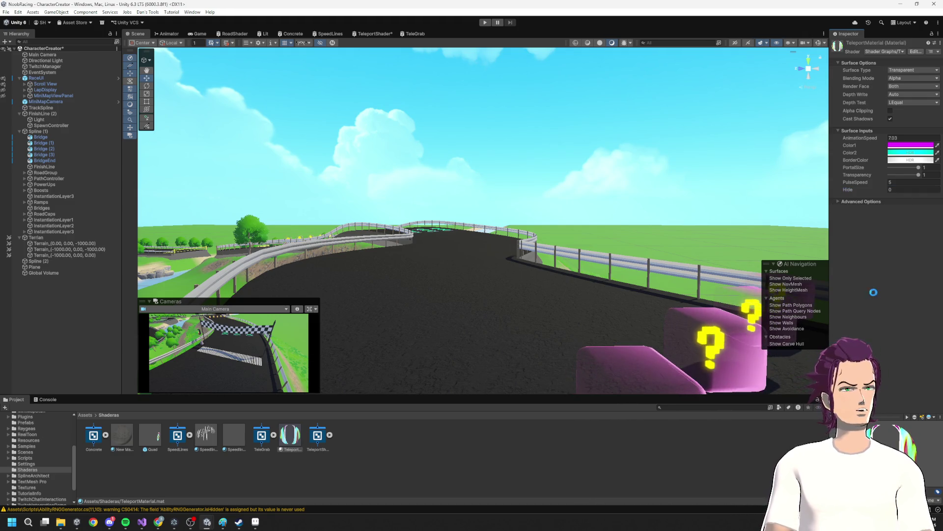
{"action": "left_click", "coordinate": [485, 23]}
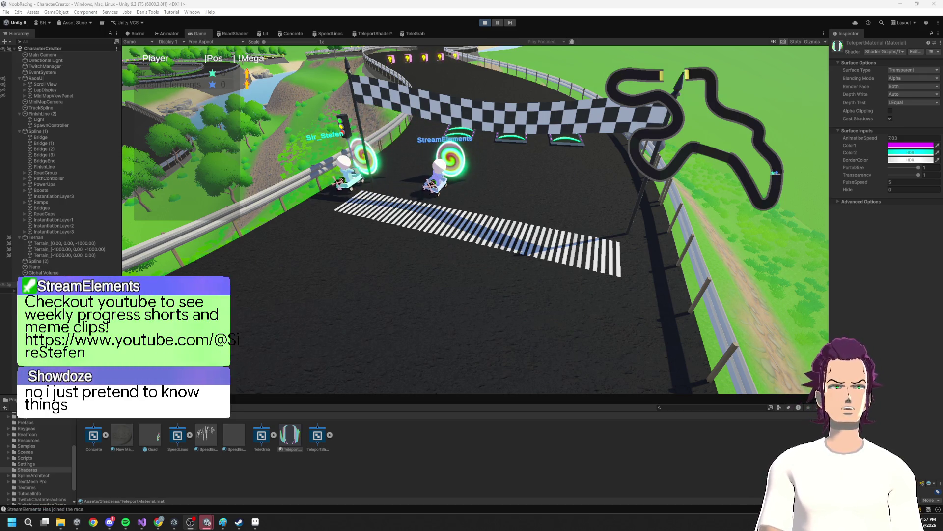
- Select the spawned noob(Clone) kart and expand the second one to list its children
{"action": "left_click", "coordinate": [49, 284]}
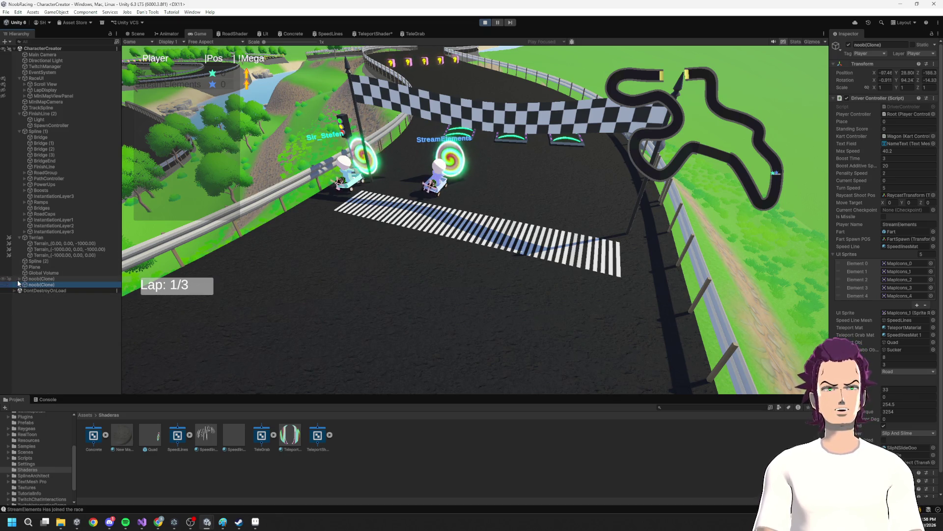
{"action": "left_click", "coordinate": [19, 280]}
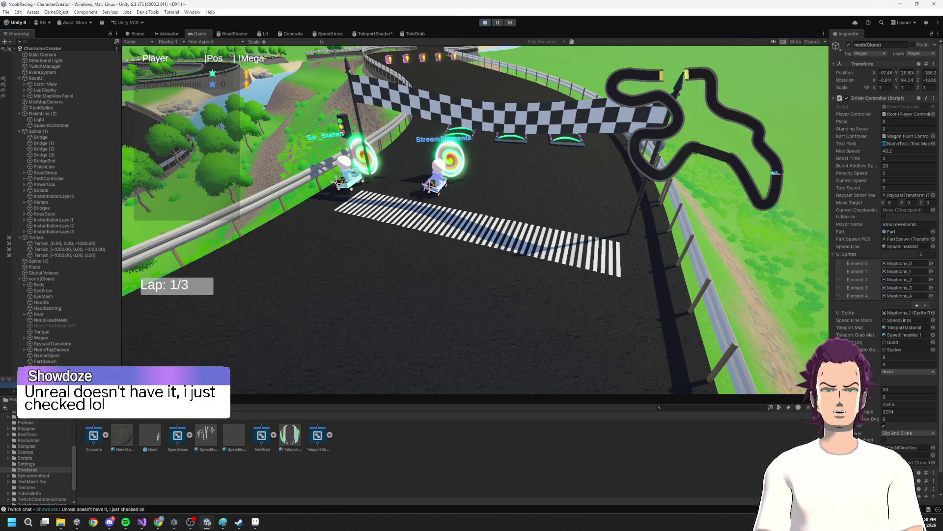
{"action": "left_click", "coordinate": [19, 278]}
{"action": "scroll", "coordinate": [884, 197], "scroll_direction": "down", "scroll_amount": 1}
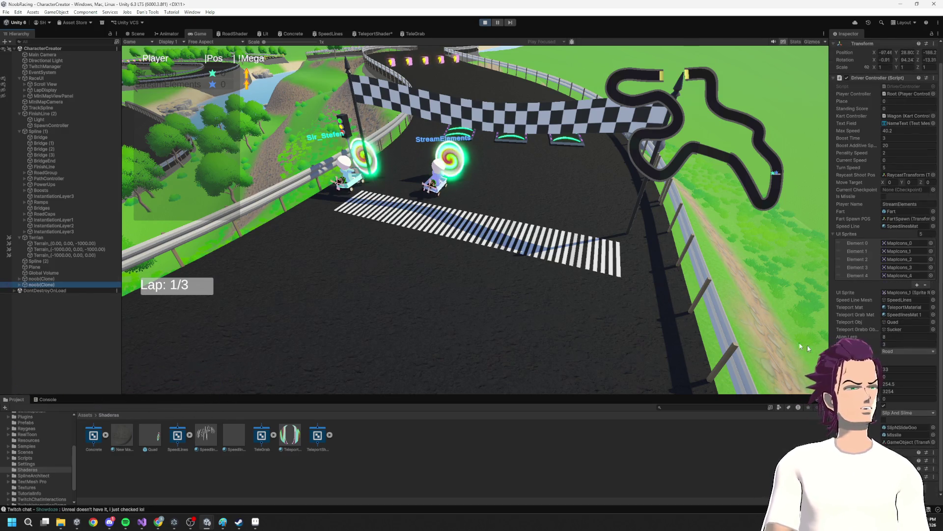
{"action": "left_click", "coordinate": [19, 284]}
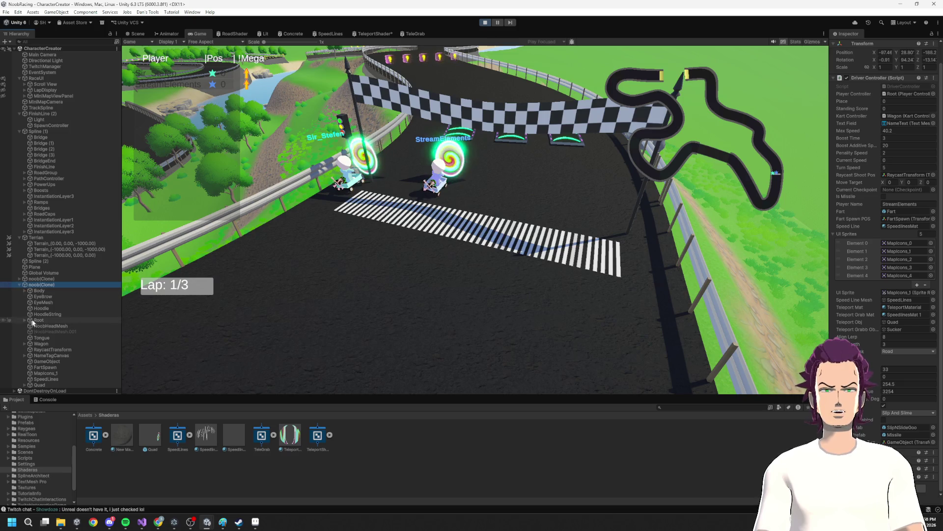
- Set Hide to 1 on the Quad's TeleportMaterial, then stop play mode
{"action": "left_click", "coordinate": [44, 385]}
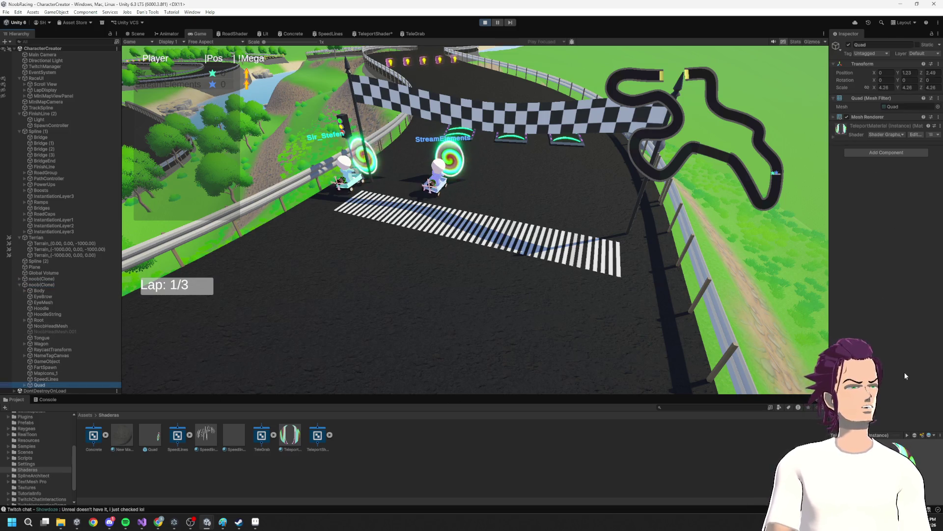
{"action": "left_click", "coordinate": [866, 127]}
{"action": "double_click", "coordinate": [897, 274]}
{"action": "type", "text": "1"}
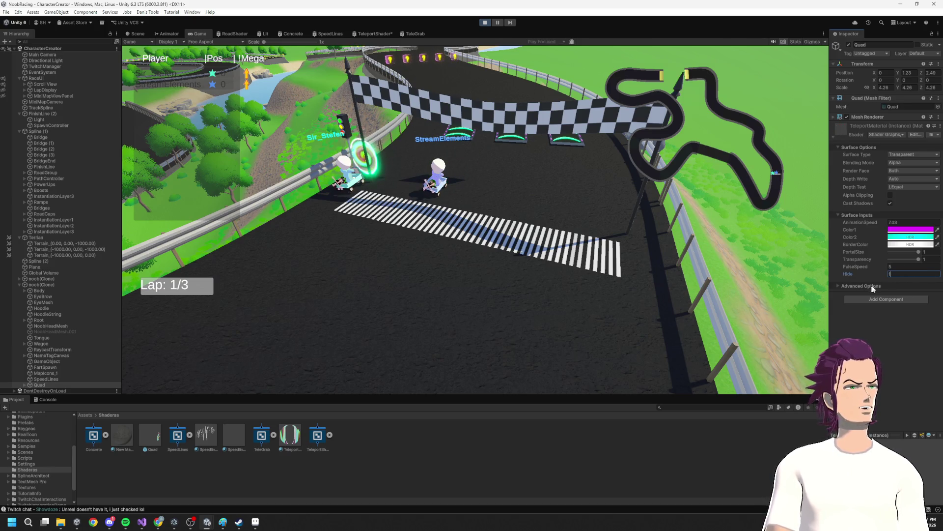
{"action": "left_click", "coordinate": [486, 23]}
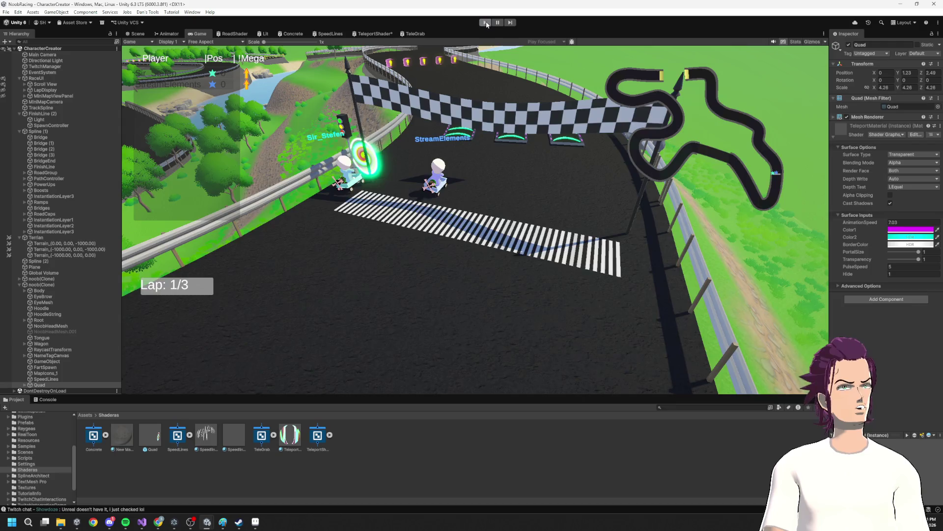
- Add a breakpoint on the TeleportMat null check in DriverController's Start method
{"action": "left_click", "coordinate": [142, 523]}
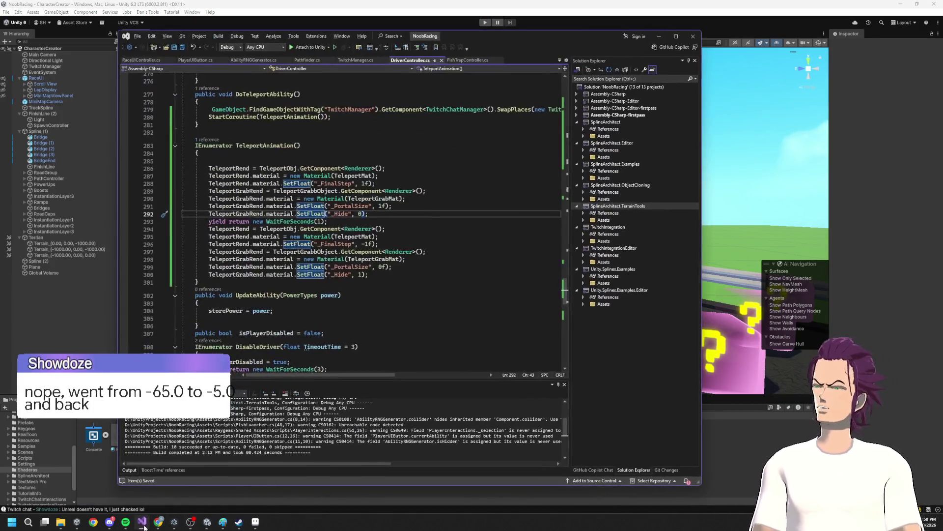
{"action": "scroll", "coordinate": [250, 275], "scroll_direction": "up", "scroll_amount": 20}
{"action": "scroll", "coordinate": [249, 274], "scroll_direction": "up", "scroll_amount": 20}
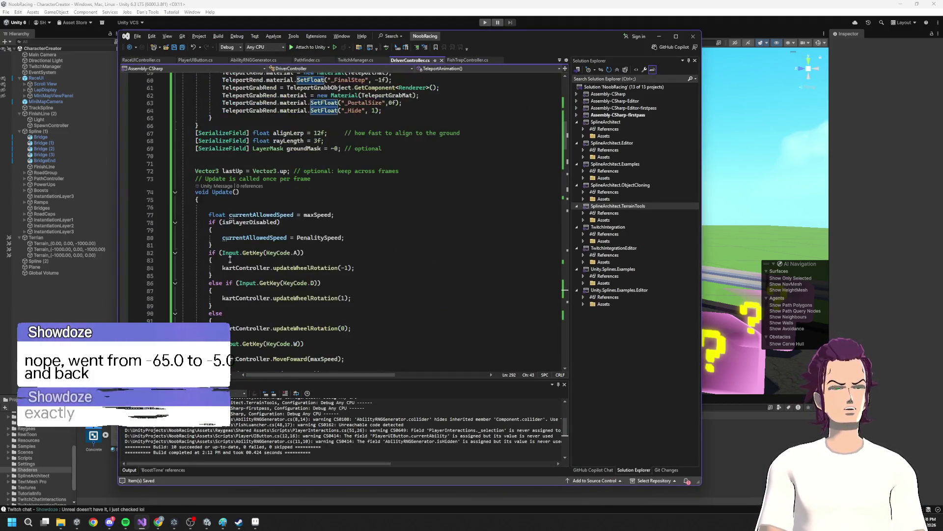
{"action": "scroll", "coordinate": [230, 258], "scroll_direction": "up", "scroll_amount": 7}
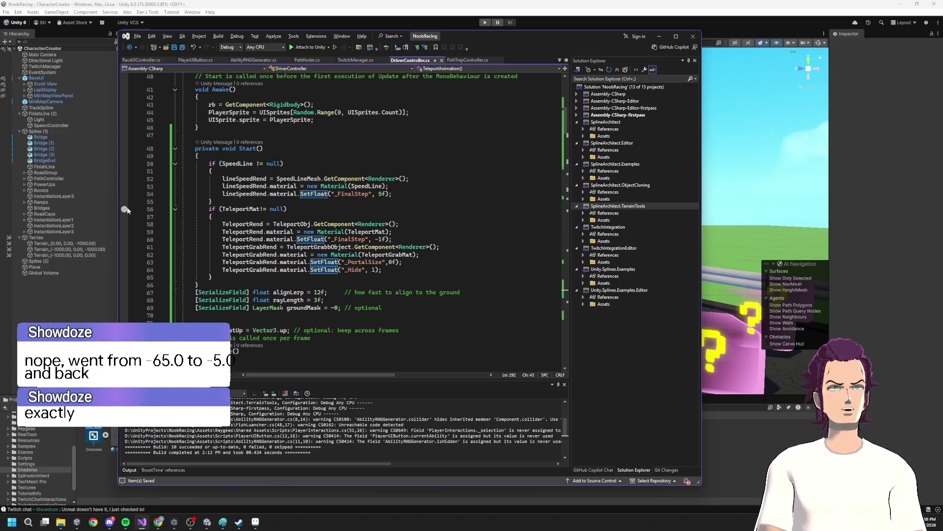
{"action": "left_click", "coordinate": [124, 209]}
- Attach the debugger to Unity, save DriverController.cs, and start play mode
{"action": "left_click", "coordinate": [309, 47]}
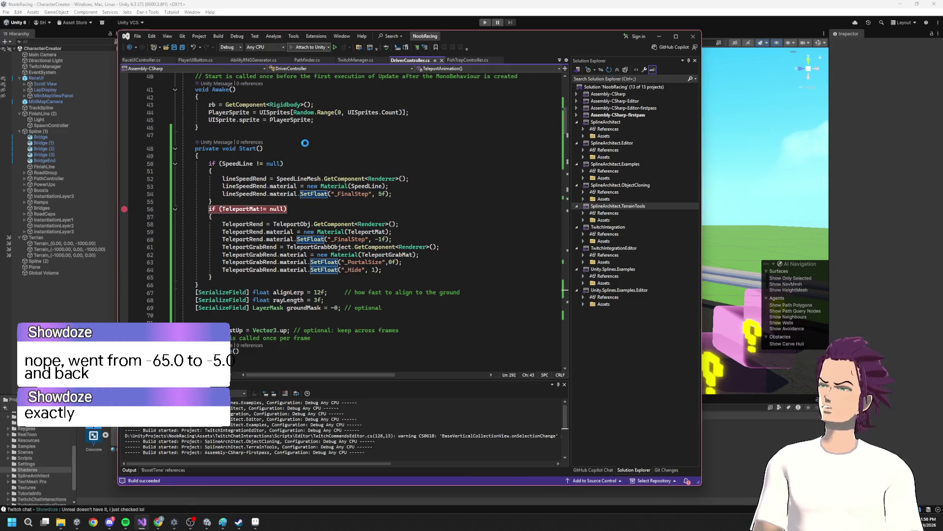
{"action": "key", "text": "ctrl+s"}
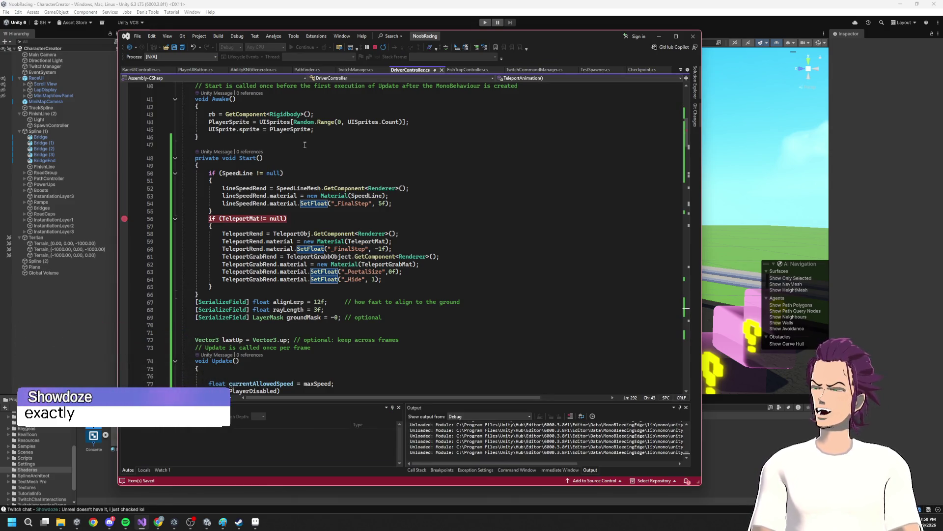
{"action": "left_click", "coordinate": [485, 23]}
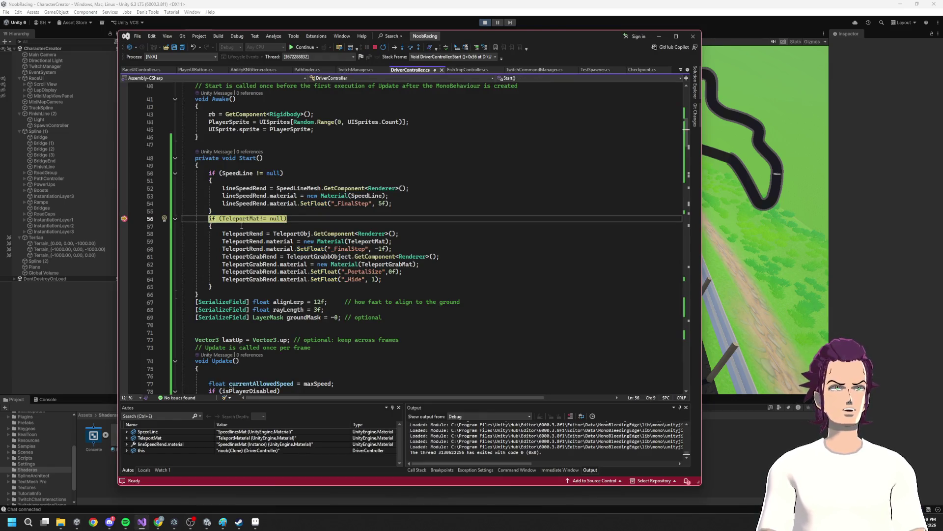
- Step through the teleport renderer setup to line 61 and check the material's value
{"action": "mouse_move", "coordinate": [241, 219]}
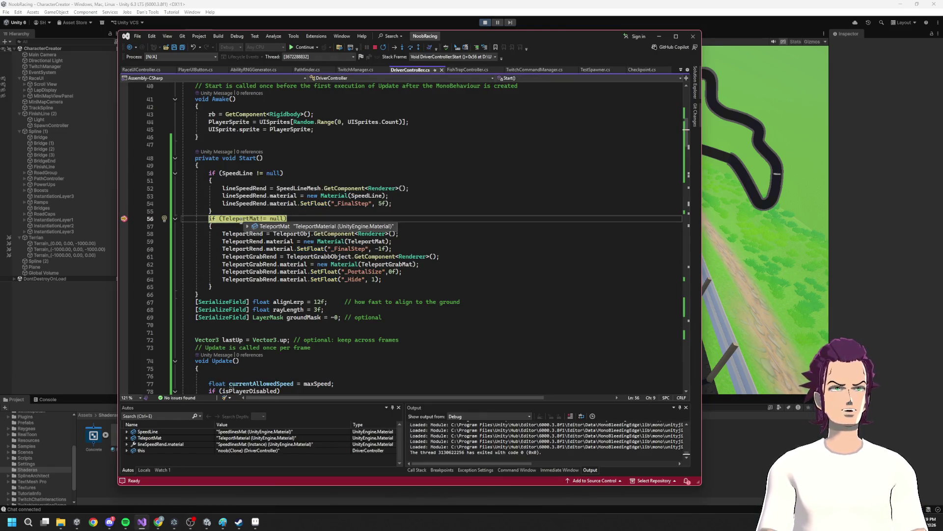
{"action": "left_click", "coordinate": [411, 48]}
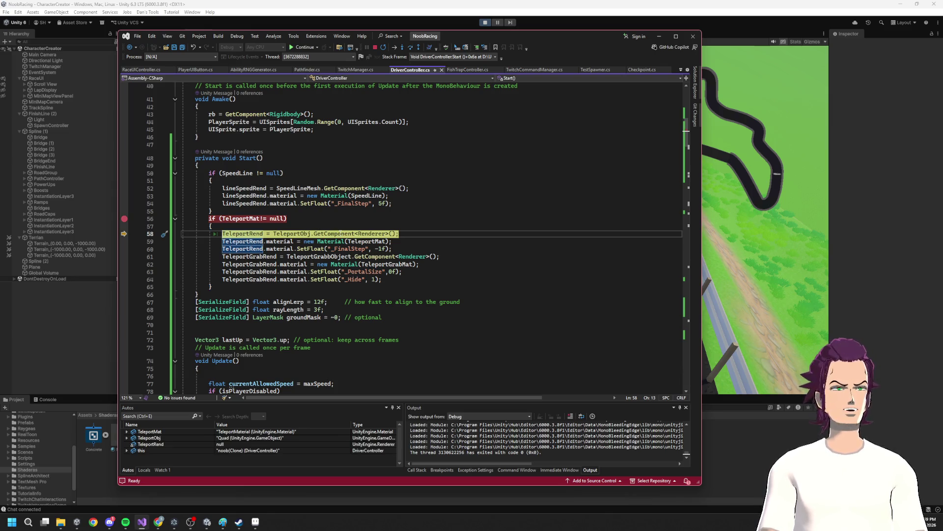
{"action": "left_click", "coordinate": [412, 48]}
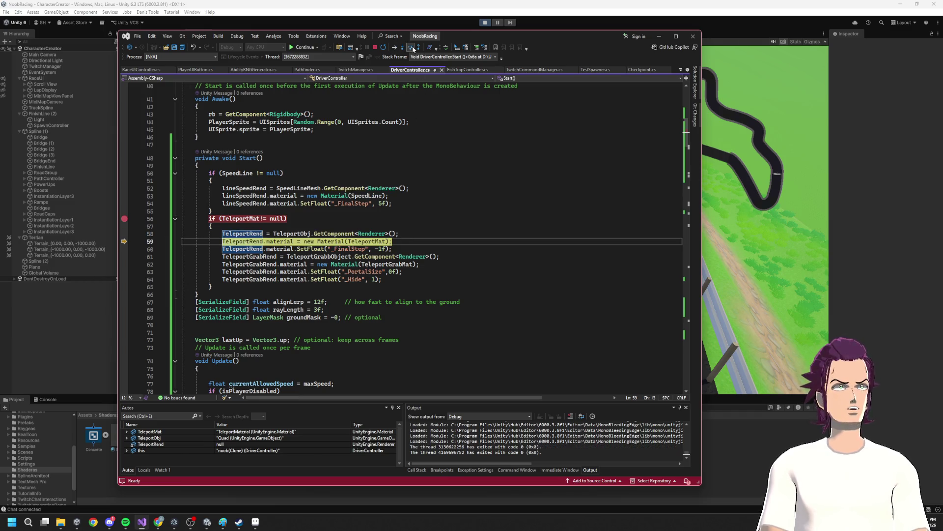
{"action": "left_click", "coordinate": [412, 48]}
{"action": "left_click", "coordinate": [412, 48]}
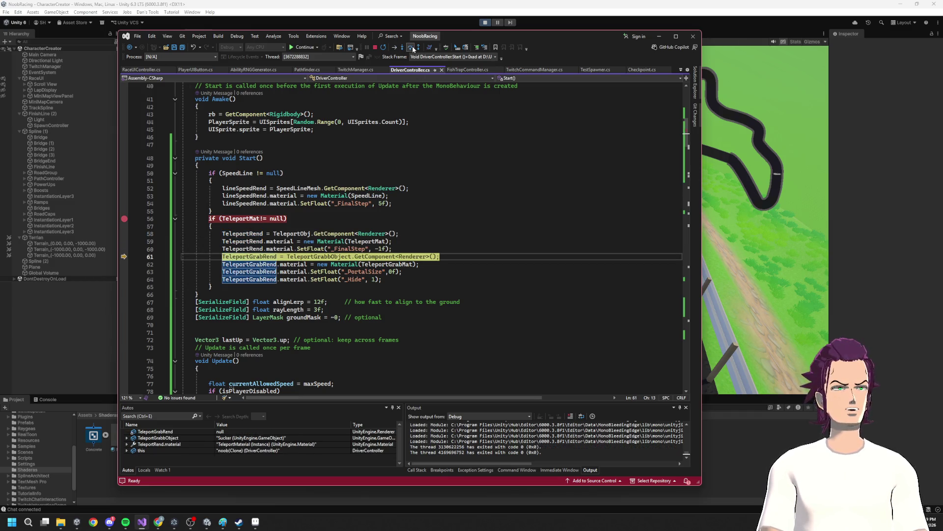
{"action": "mouse_move", "coordinate": [288, 249]}
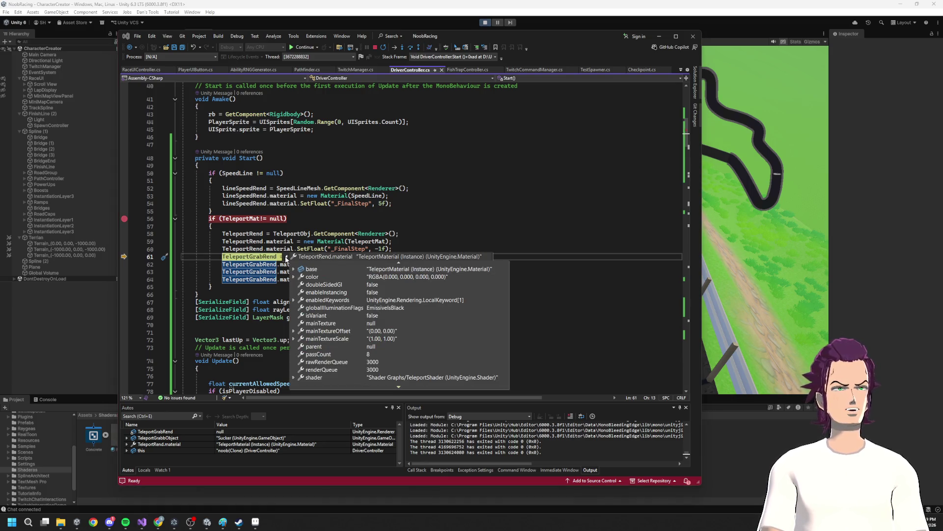
{"action": "left_click", "coordinate": [291, 232]}
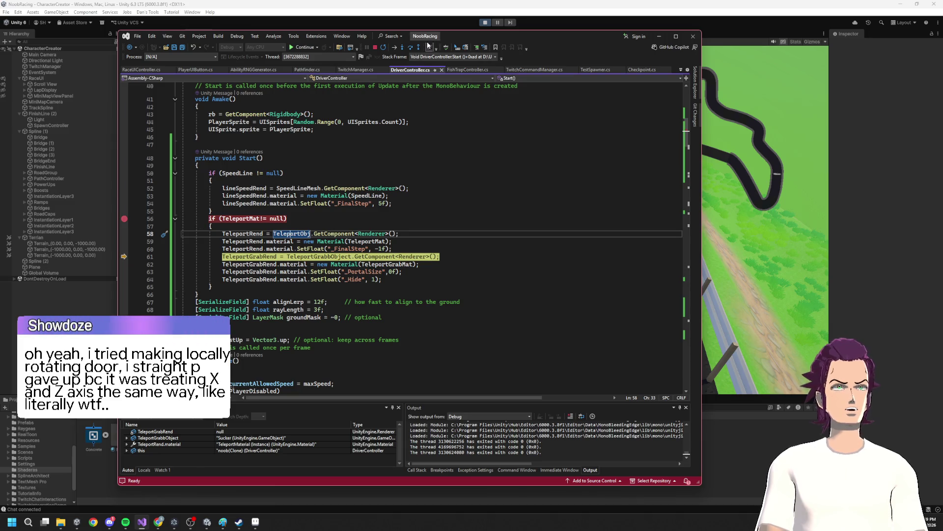
- Step over the PortalSize assignment, inspect the material's shader members, then resume the game
{"action": "key", "text": "F10"}
{"action": "key", "text": "F10"}
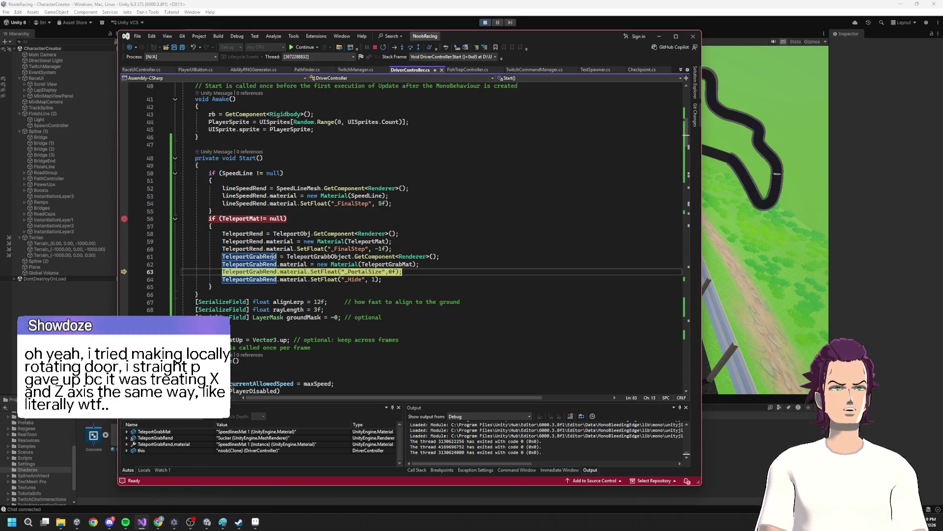
{"action": "mouse_move", "coordinate": [275, 256]}
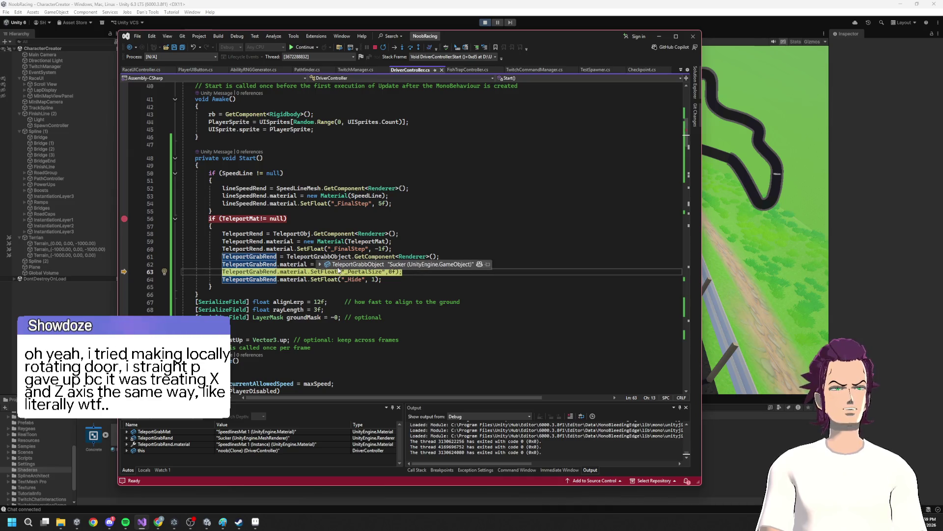
{"action": "left_click", "coordinate": [410, 50]}
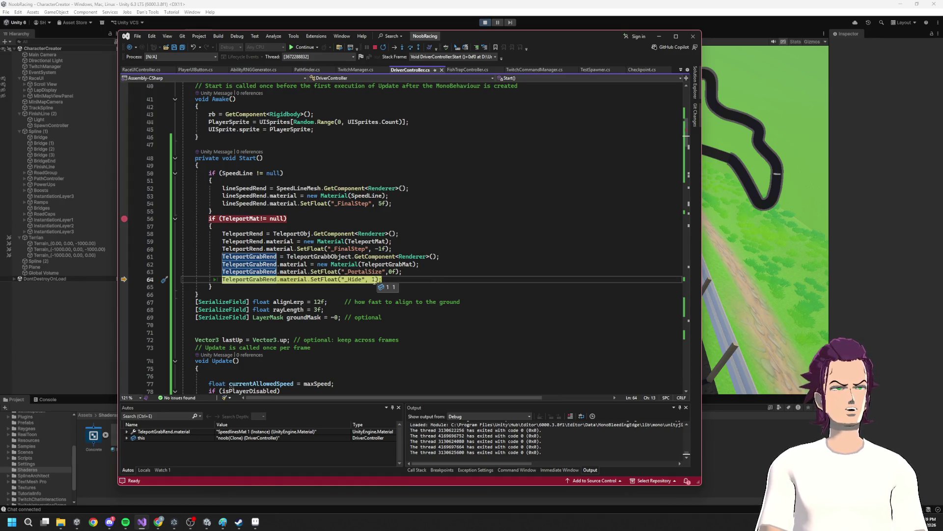
{"action": "mouse_move", "coordinate": [298, 284]}
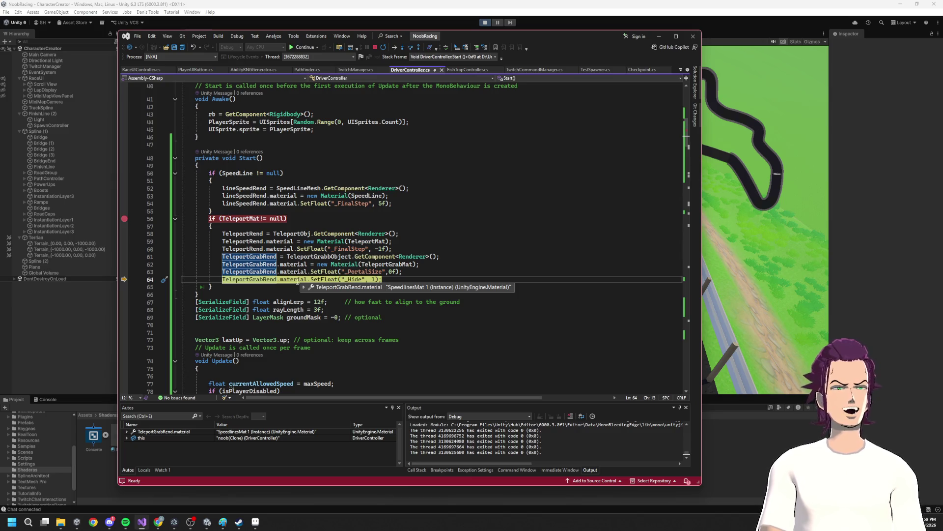
{"action": "left_click", "coordinate": [305, 288]}
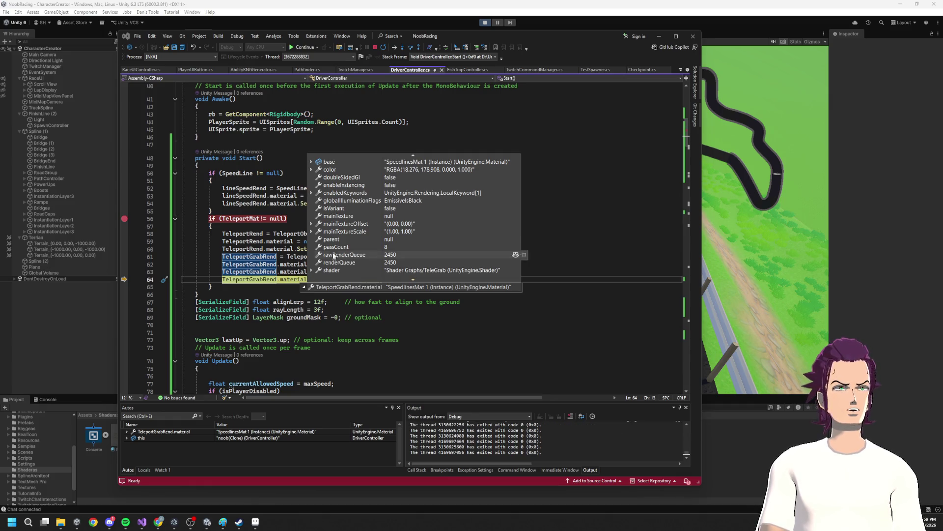
{"action": "scroll", "coordinate": [338, 244], "scroll_direction": "down", "scroll_amount": 1}
{"action": "mouse_move", "coordinate": [311, 248]}
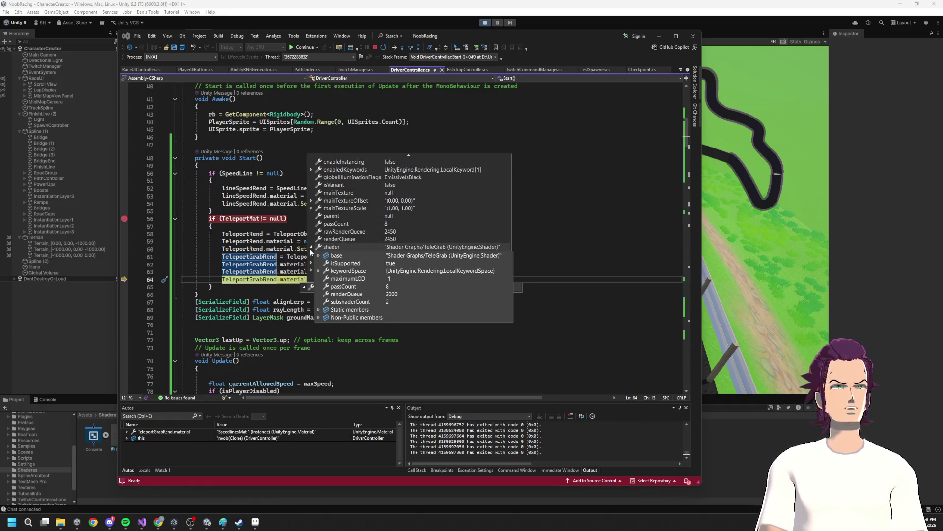
{"action": "left_click", "coordinate": [257, 249]}
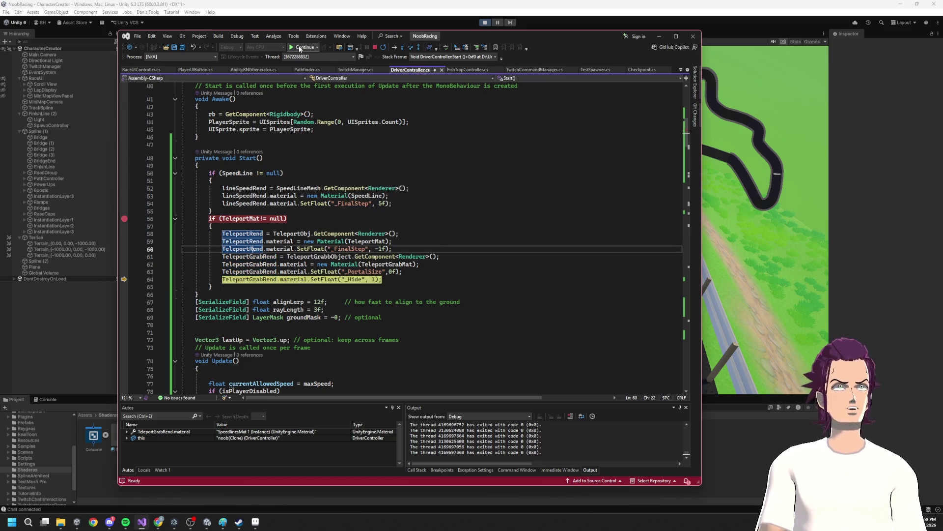
{"action": "left_click", "coordinate": [300, 47]}
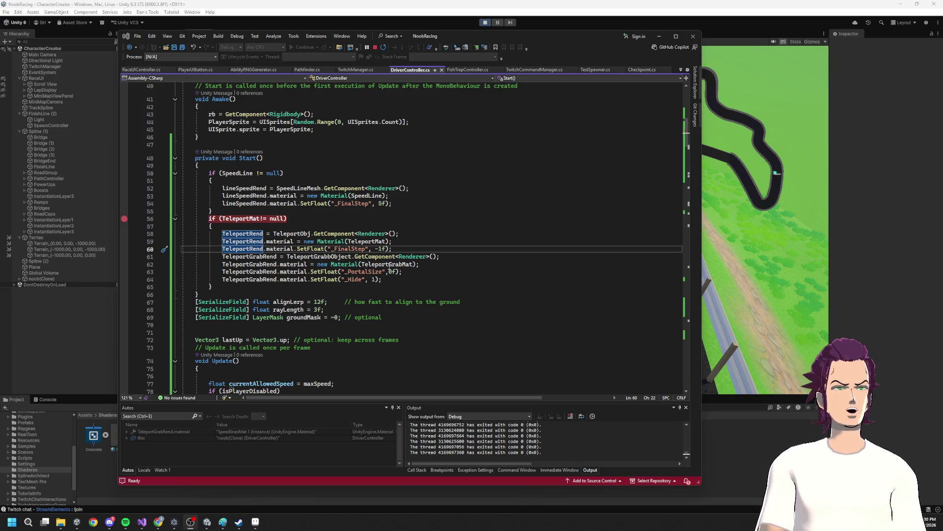
{"action": "left_click", "coordinate": [659, 37]}
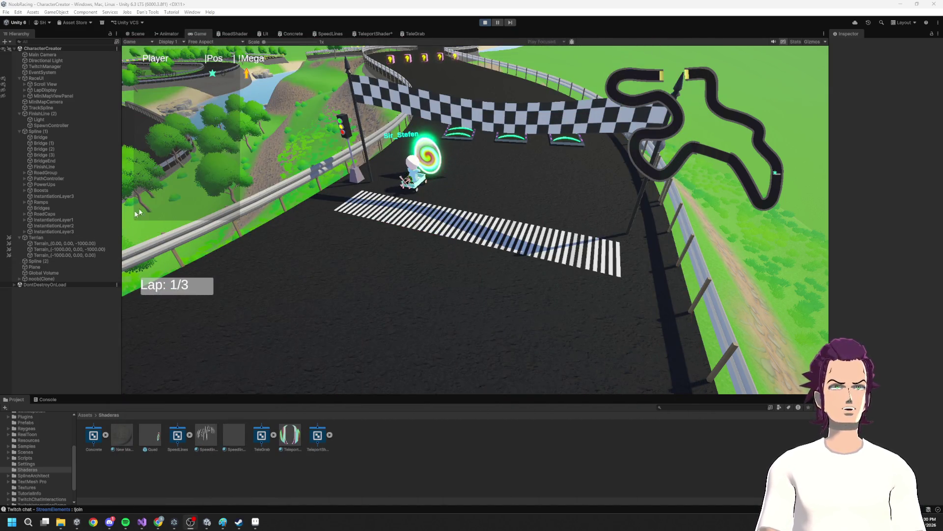
- Inspect the spawned kart's Quad TeleportMaterial and the TeleportShader Hide property's _Hide reference
{"action": "left_click", "coordinate": [20, 278]}
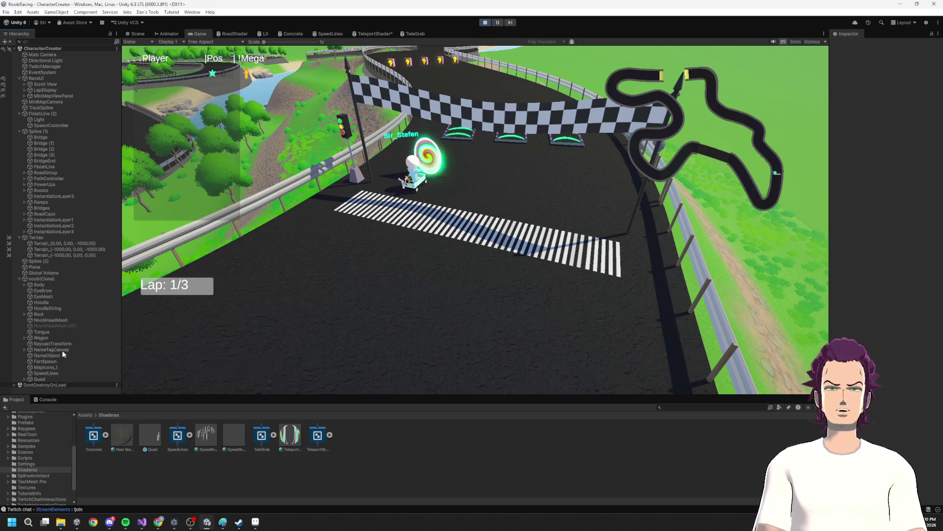
{"action": "left_click", "coordinate": [25, 379]}
{"action": "left_click", "coordinate": [43, 379]}
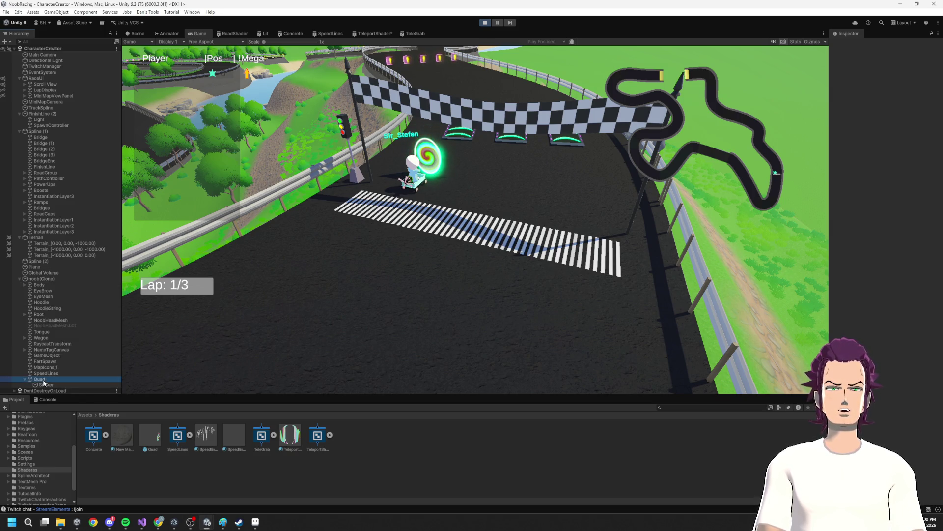
{"action": "left_click", "coordinate": [871, 126]}
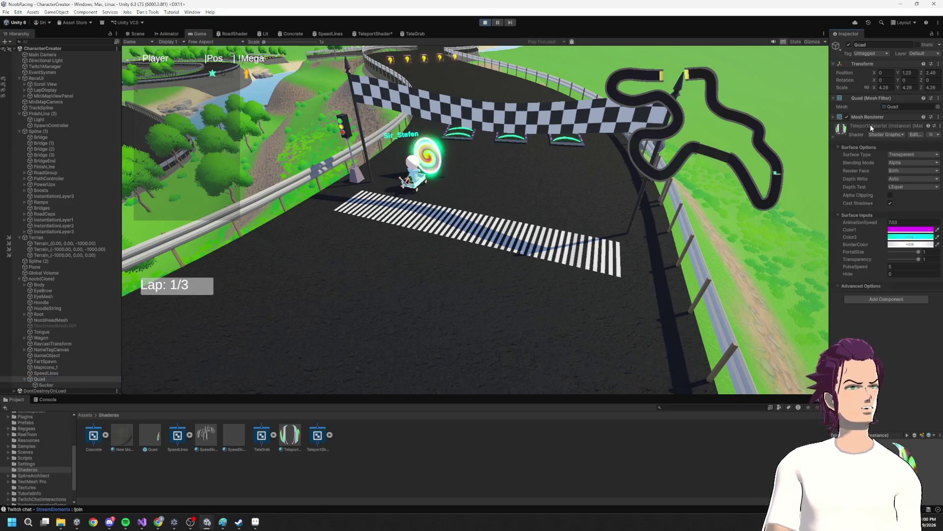
{"action": "left_click", "coordinate": [851, 275]}
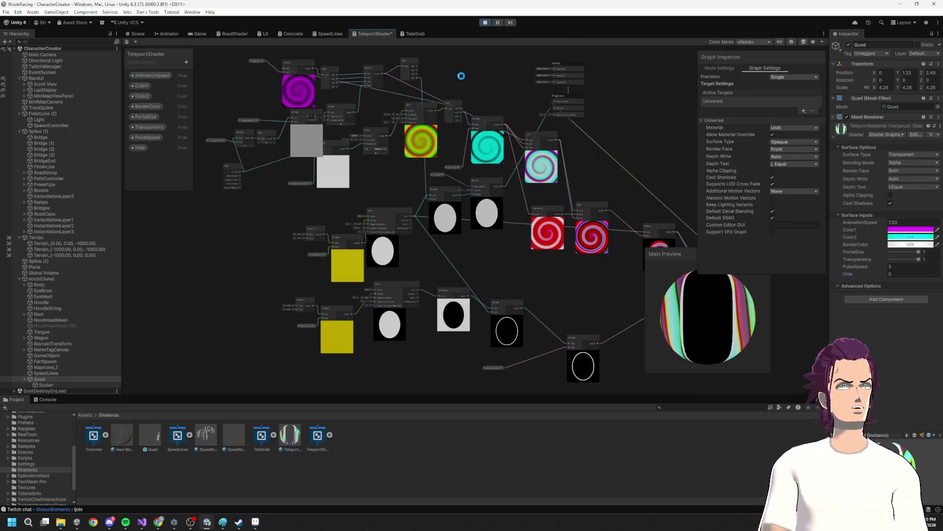
{"action": "left_click", "coordinate": [141, 148]}
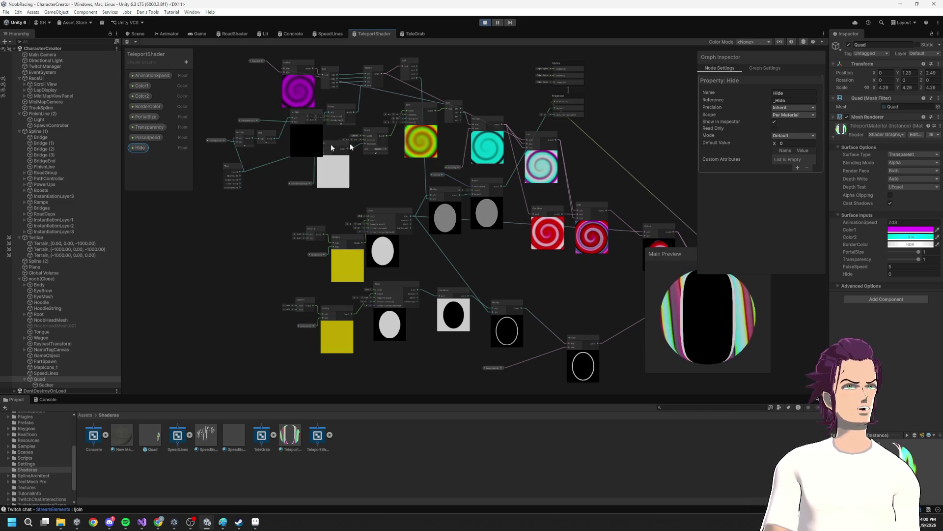
{"action": "left_click", "coordinate": [790, 100]}
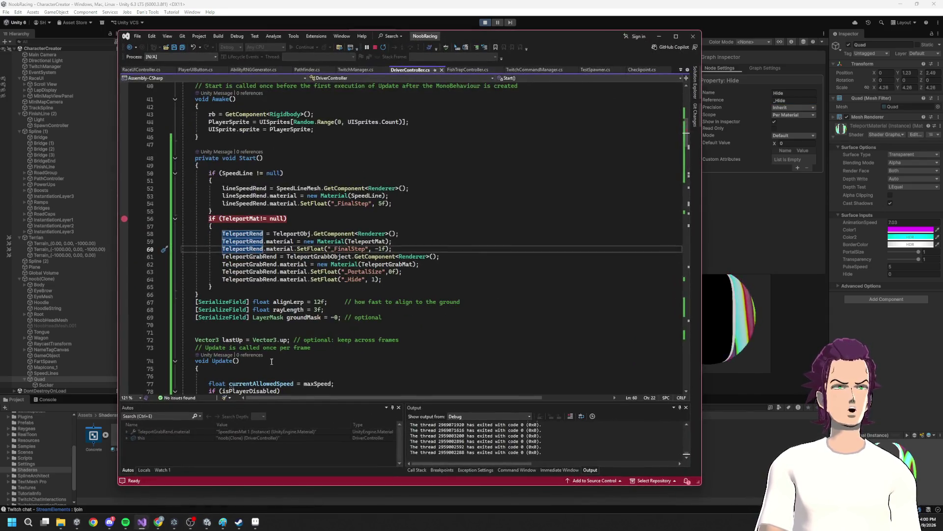
- Replace TeleportGrabRend with TeleportRend on the _Hide line 64 in Start and save
{"action": "double_click", "coordinate": [250, 248]}
{"action": "key", "text": "ctrl+c"}
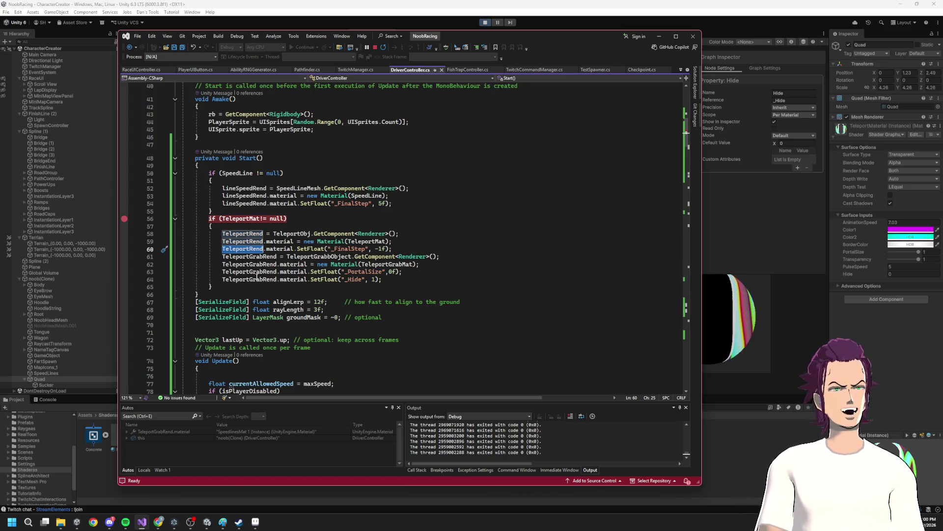
{"action": "double_click", "coordinate": [259, 279]}
{"action": "key", "text": "ctrl+v"}
{"action": "key", "text": "ctrl+s"}
{"action": "scroll", "coordinate": [271, 317], "scroll_direction": "down", "scroll_amount": 20}
{"action": "scroll", "coordinate": [275, 312], "scroll_direction": "up", "scroll_amount": 20}
{"action": "scroll", "coordinate": [272, 307], "scroll_direction": "down", "scroll_amount": 7}
{"action": "scroll", "coordinate": [272, 306], "scroll_direction": "up", "scroll_amount": 14}
{"action": "scroll", "coordinate": [272, 307], "scroll_direction": "up", "scroll_amount": 2}
{"action": "scroll", "coordinate": [275, 309], "scroll_direction": "down", "scroll_amount": 8}
{"action": "scroll", "coordinate": [303, 173], "scroll_direction": "up", "scroll_amount": 5}
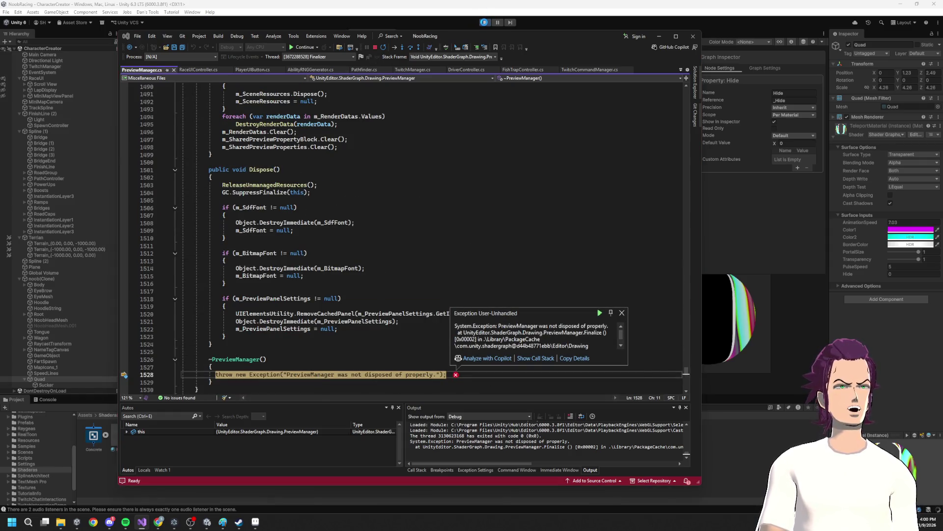
- Stop debugging after the unhandled exception and return to the DriverController script
{"action": "left_click", "coordinate": [376, 48]}
{"action": "scroll", "coordinate": [301, 171], "scroll_direction": "up", "scroll_amount": 15}
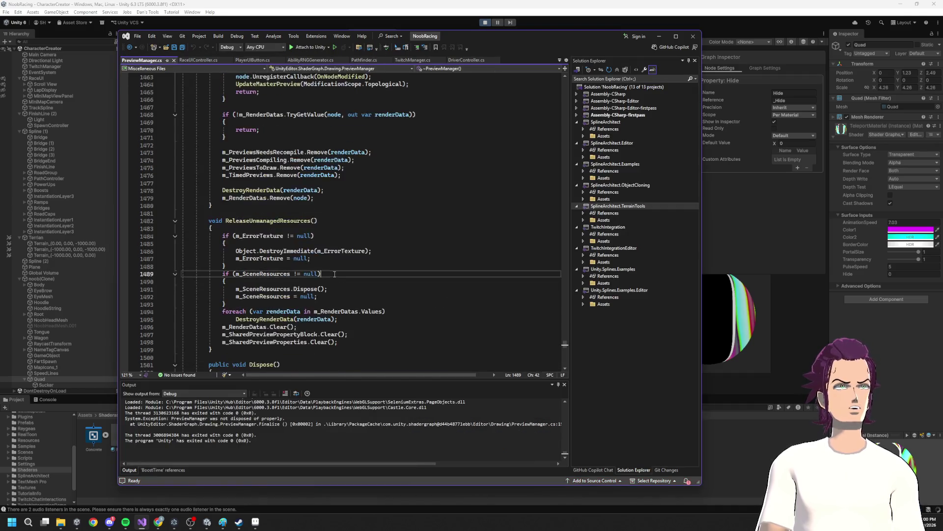
{"action": "left_click", "coordinate": [301, 162]}
{"action": "scroll", "coordinate": [300, 167], "scroll_direction": "up", "scroll_amount": 20}
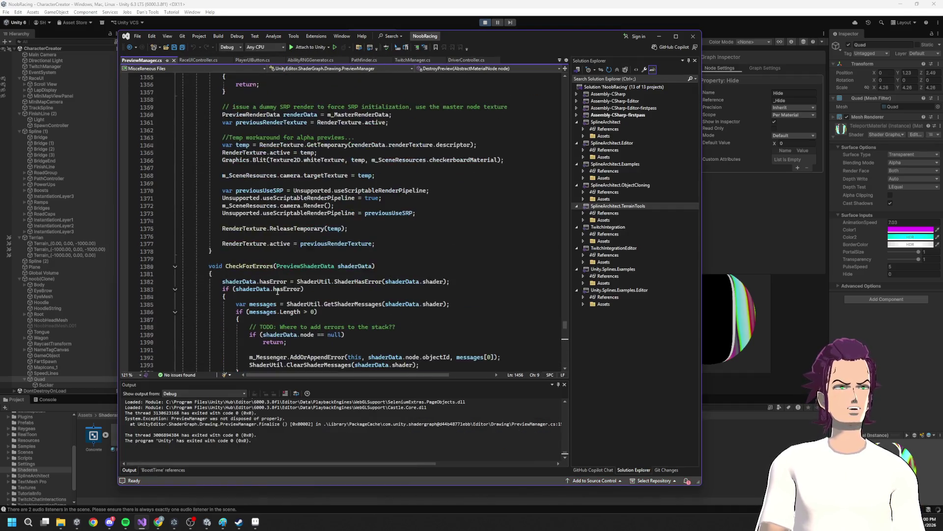
{"action": "scroll", "coordinate": [271, 292], "scroll_direction": "up", "scroll_amount": 20}
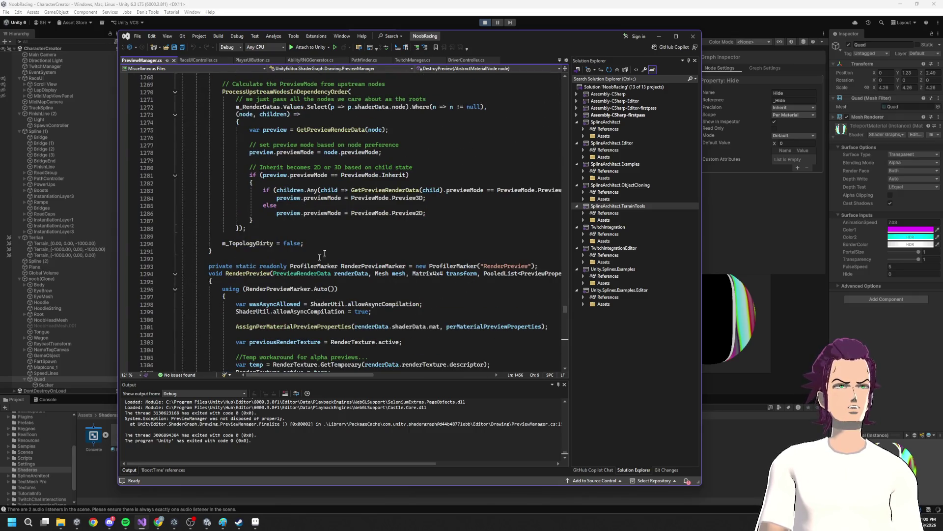
{"action": "left_click", "coordinate": [413, 60]}
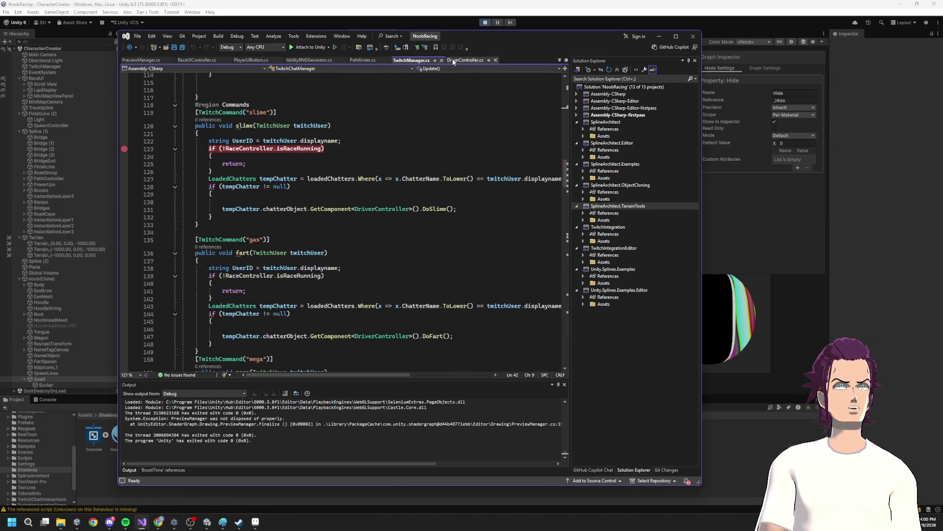
{"action": "left_click", "coordinate": [466, 60]}
{"action": "scroll", "coordinate": [327, 275], "scroll_direction": "down", "scroll_amount": 2}
- Change TeleportAnimation's _Hide line to use TeleportRend and save the script
{"action": "left_click", "coordinate": [240, 198]}
{"action": "left_click", "coordinate": [233, 222]}
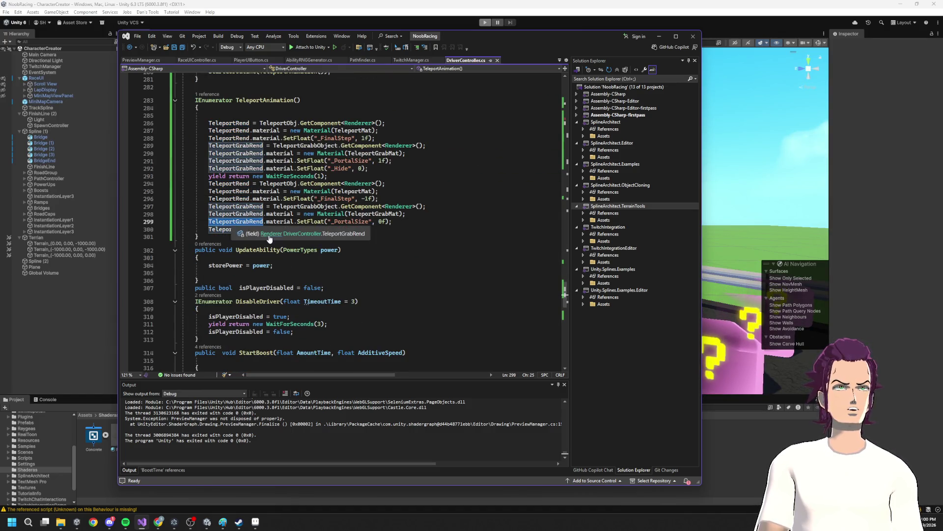
{"action": "type", "text": "TeleportRend.material.SetFloat(\"_Hide\", 1);"}
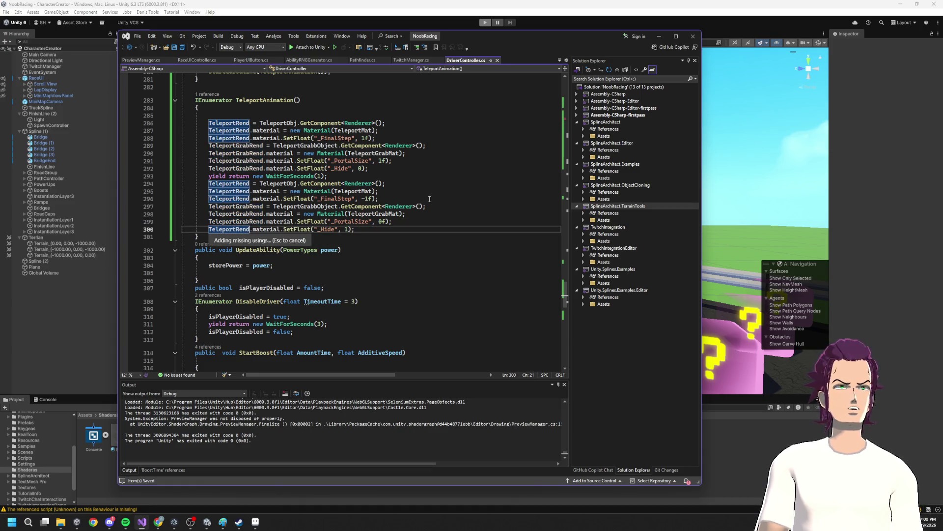
{"action": "key", "text": "ctrl+s"}
{"action": "left_click", "coordinate": [657, 38]}
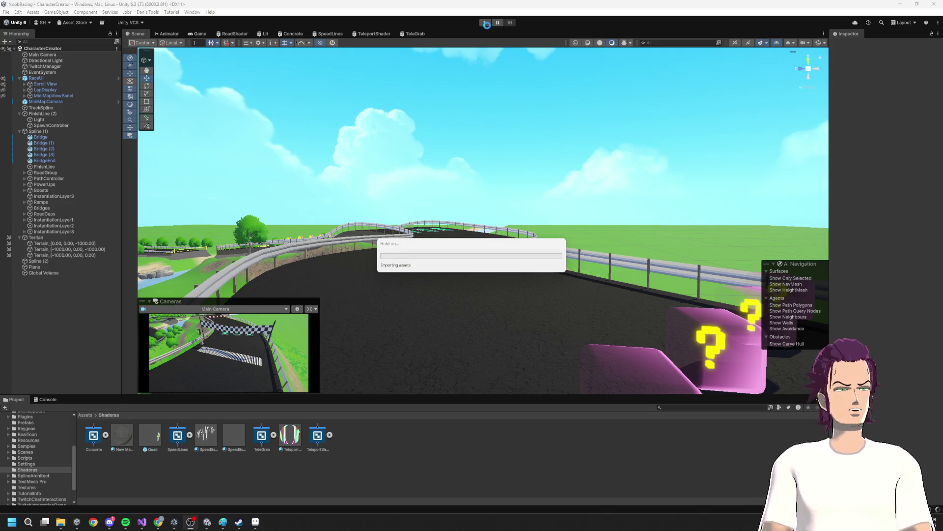
- Play a test race on Lap 1/3 with the updated portal, then stop play mode
{"action": "left_click", "coordinate": [484, 23]}
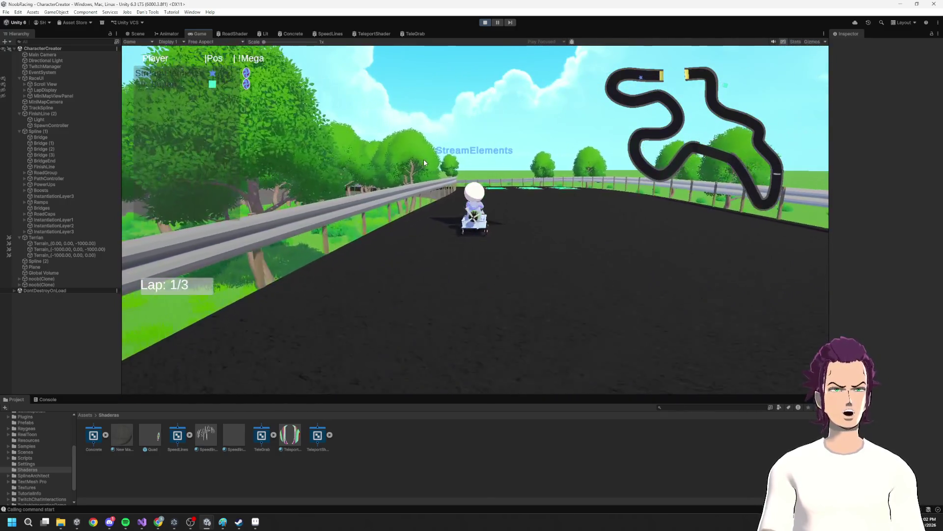
{"action": "key", "text": "ctrl+p"}
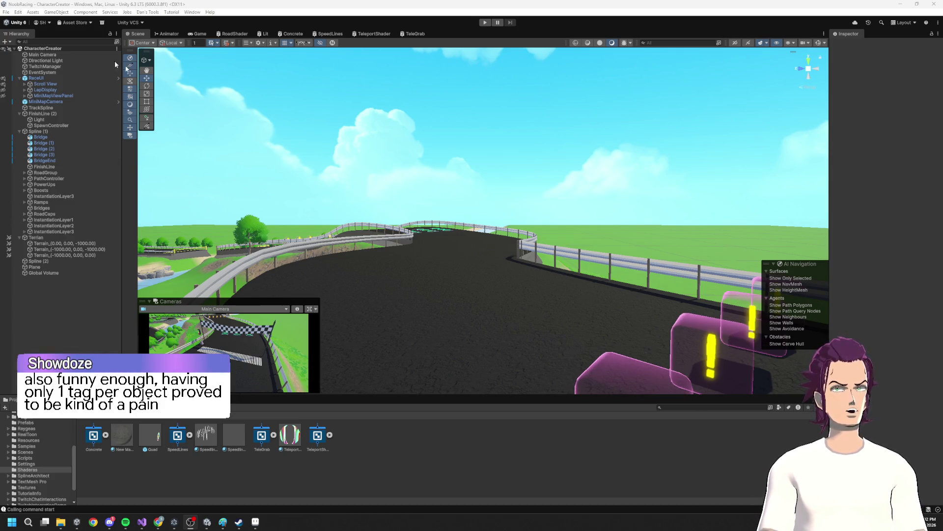
- Inspect the PowerUps, Global Volume, Terrain and Plane objects in the scene
{"action": "left_click", "coordinate": [58, 183]}
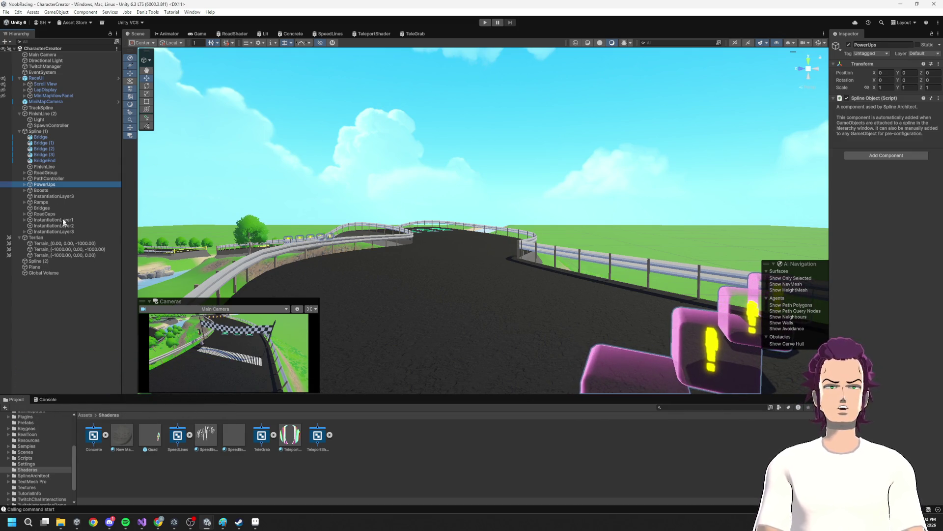
{"action": "left_click", "coordinate": [41, 273]}
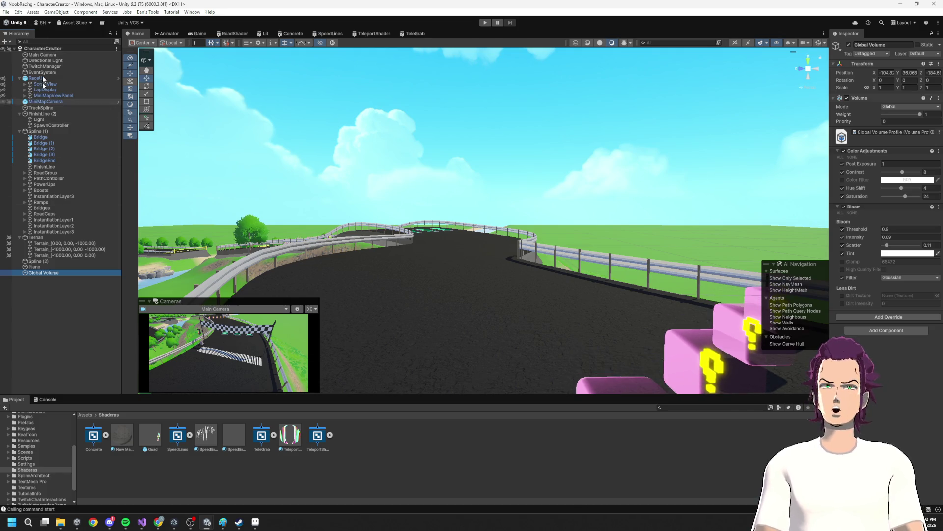
{"action": "left_click", "coordinate": [47, 267]}
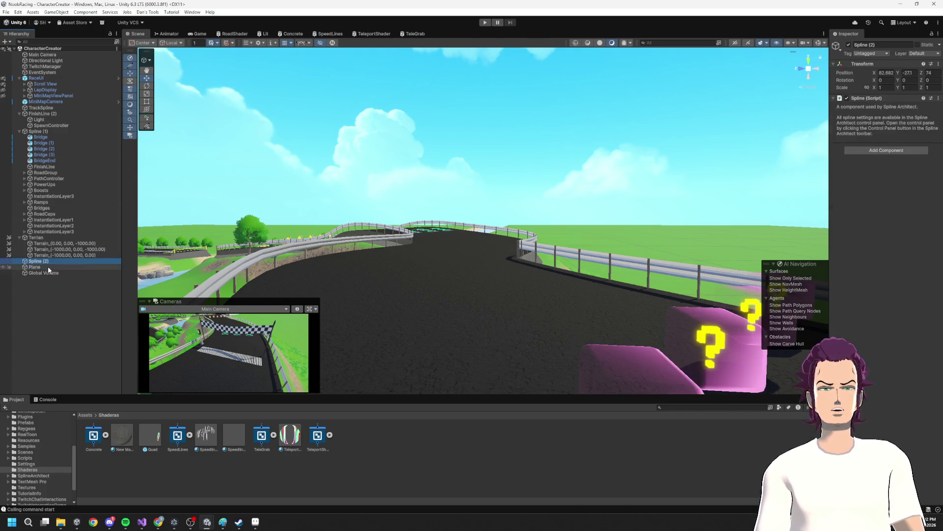
{"action": "left_click", "coordinate": [41, 237]}
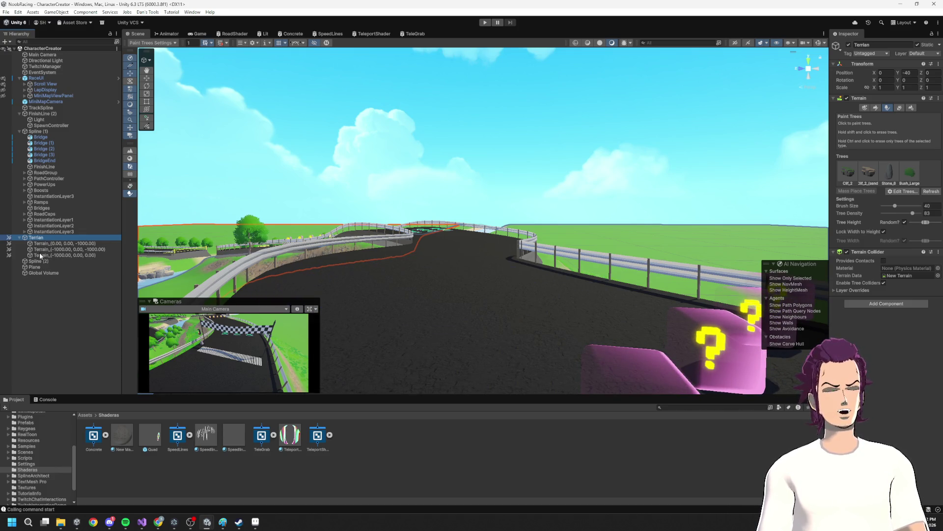
{"action": "left_click", "coordinate": [39, 268]}
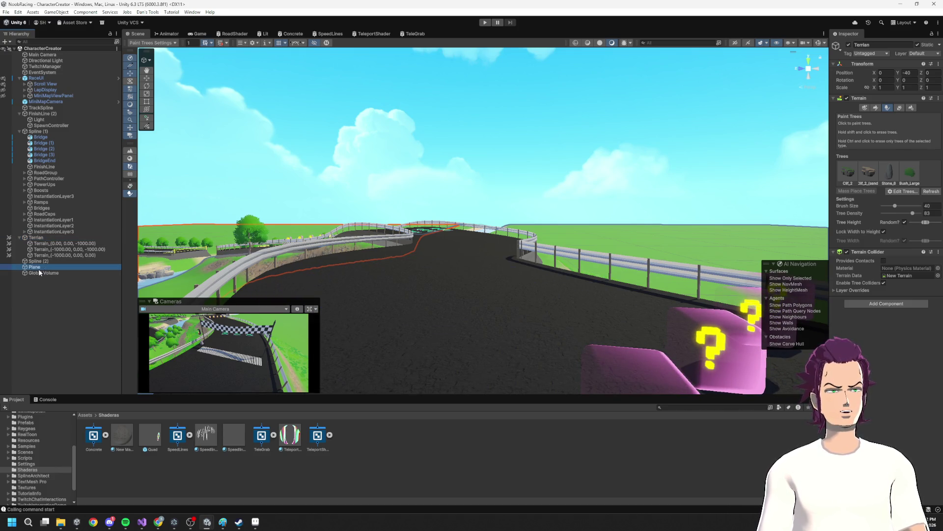
- Inspect the SpeedlinesMat material and open the Quad prefab for editing
{"action": "left_click", "coordinate": [153, 434]}
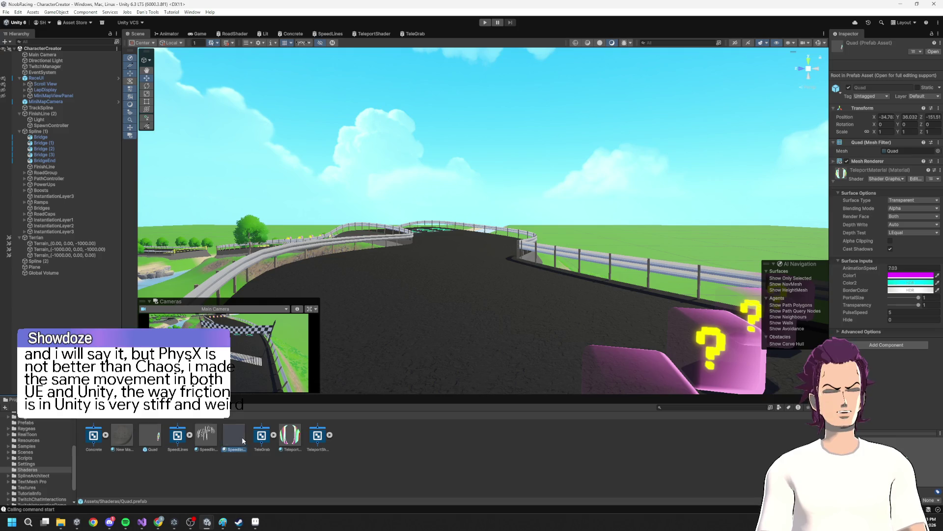
{"action": "left_click", "coordinate": [211, 438]}
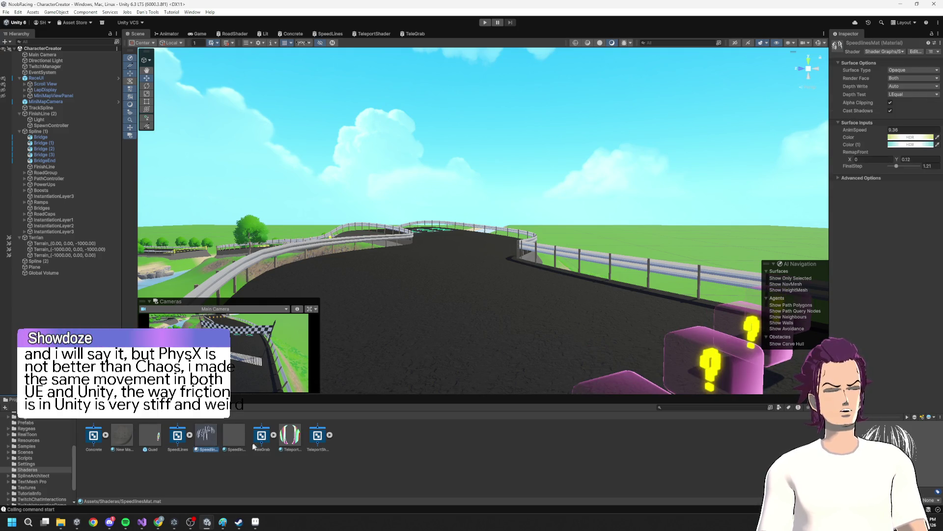
{"action": "double_click", "coordinate": [149, 444]}
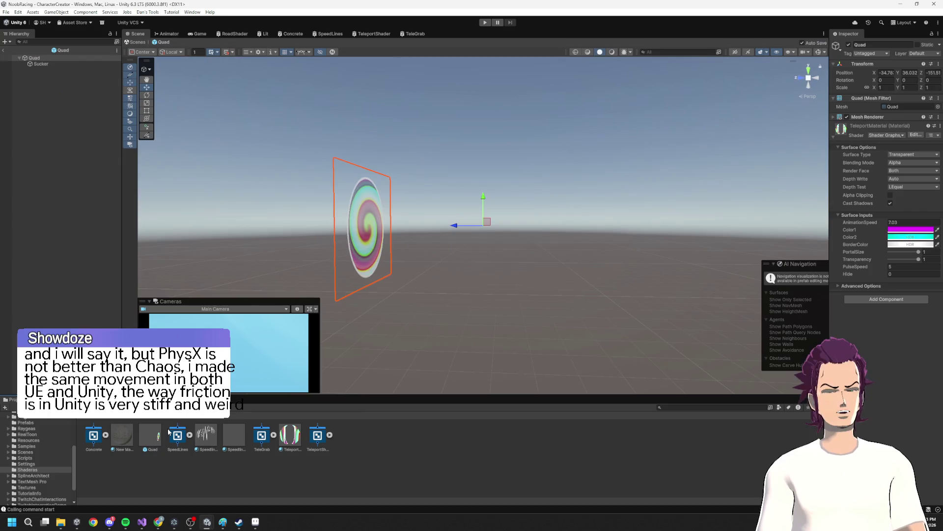
- Remove the Capsule Collider from the Quad prefab's Sucker child and test-run the game
{"action": "left_click", "coordinate": [41, 64]}
{"action": "right_click", "coordinate": [893, 126]}
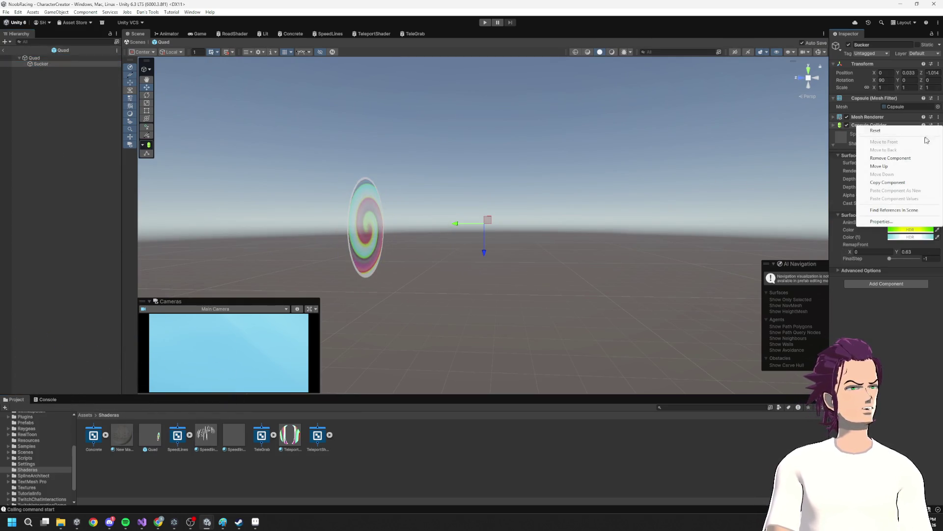
{"action": "left_click", "coordinate": [892, 158]}
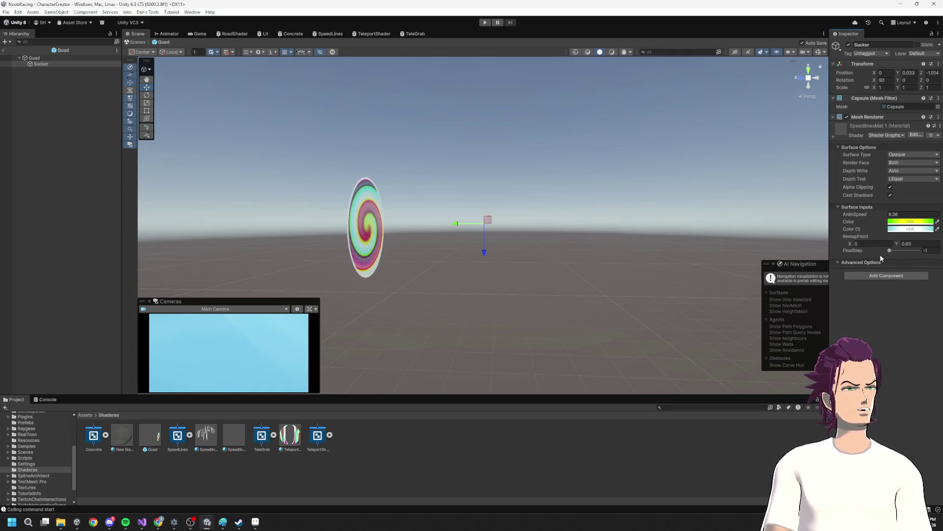
{"action": "left_click", "coordinate": [485, 22]}
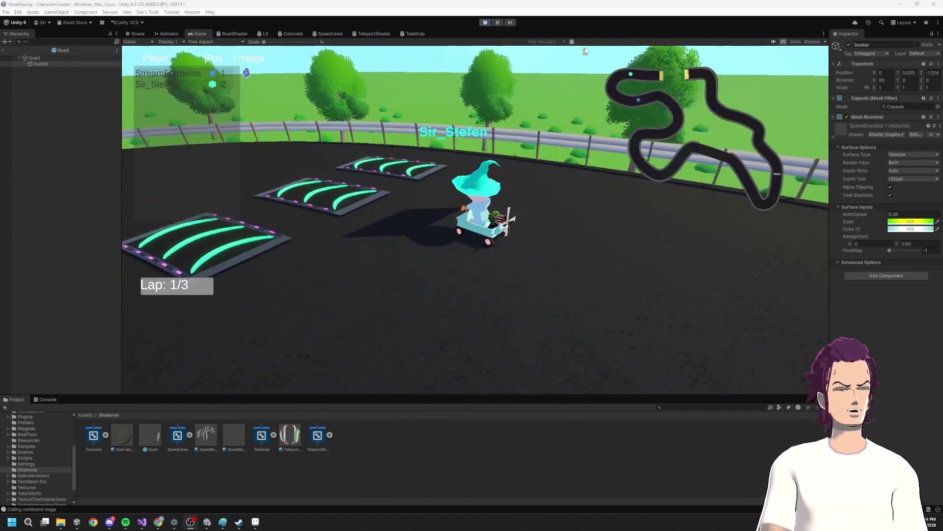
{"action": "key", "text": "ctrl+p"}
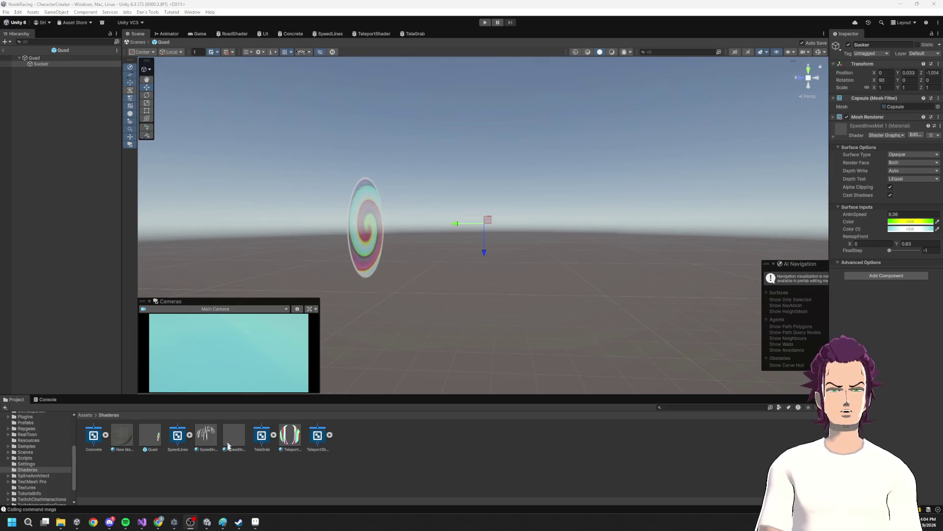
- Start a while( statement after the material setup lines in TeleportAnimation
{"action": "left_click", "coordinate": [142, 521]}
{"action": "mouse_move", "coordinate": [327, 267]}
{"action": "left_mouse_down"}
{"action": "mouse_move", "coordinate": [295, 283]}
{"action": "mouse_move", "coordinate": [219, 218]}
{"action": "mouse_move", "coordinate": [215, 229]}
{"action": "left_mouse_up"}
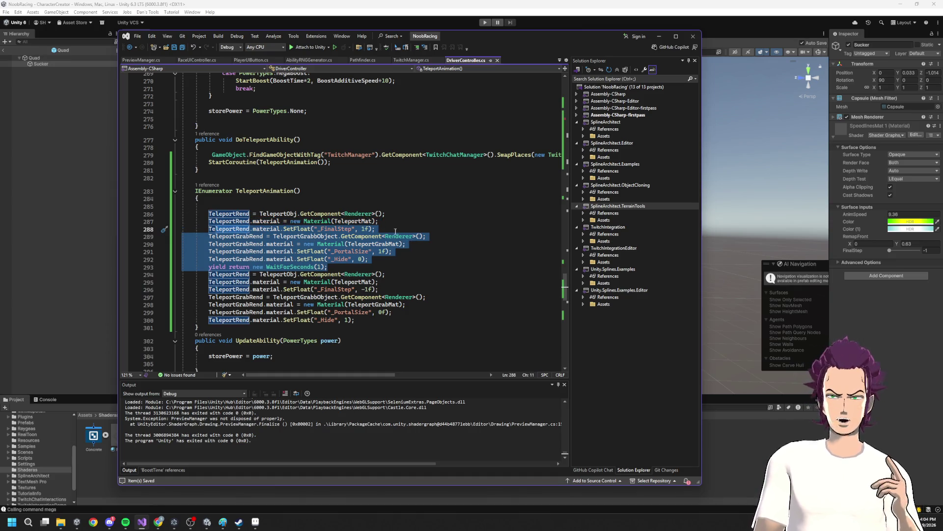
{"action": "left_click", "coordinate": [391, 254]}
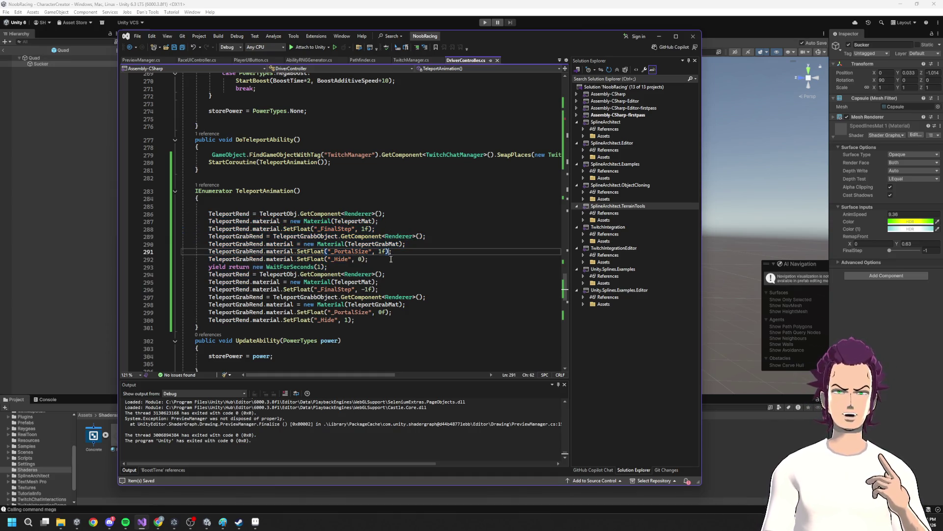
{"action": "left_click", "coordinate": [394, 260]}
{"action": "key", "text": "Return"}
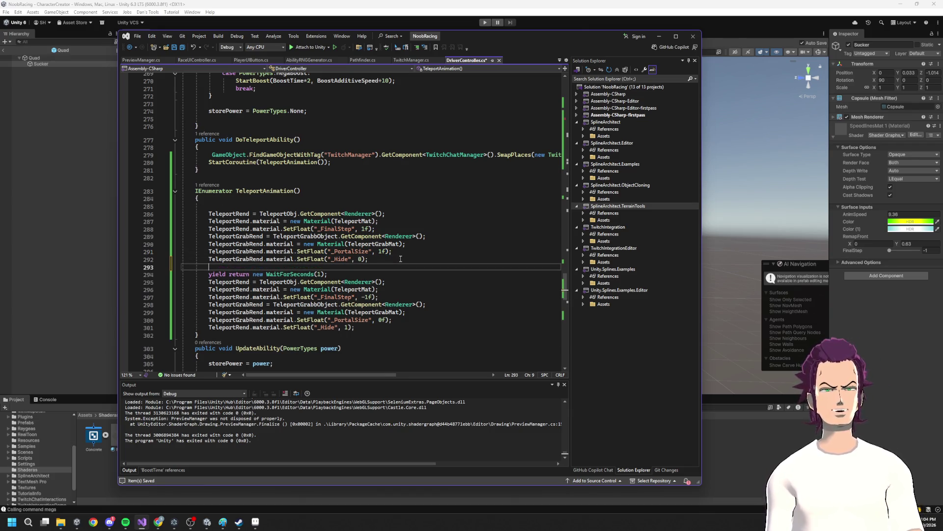
{"action": "type", "text": "while("}
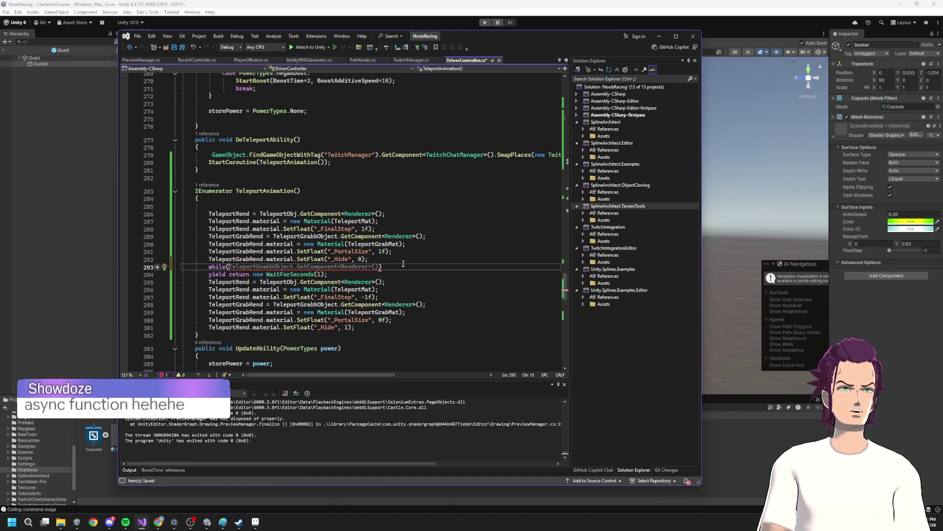
- Declare float animationStep at the top of TeleportAnimation and save the script
{"action": "left_click", "coordinate": [277, 206]}
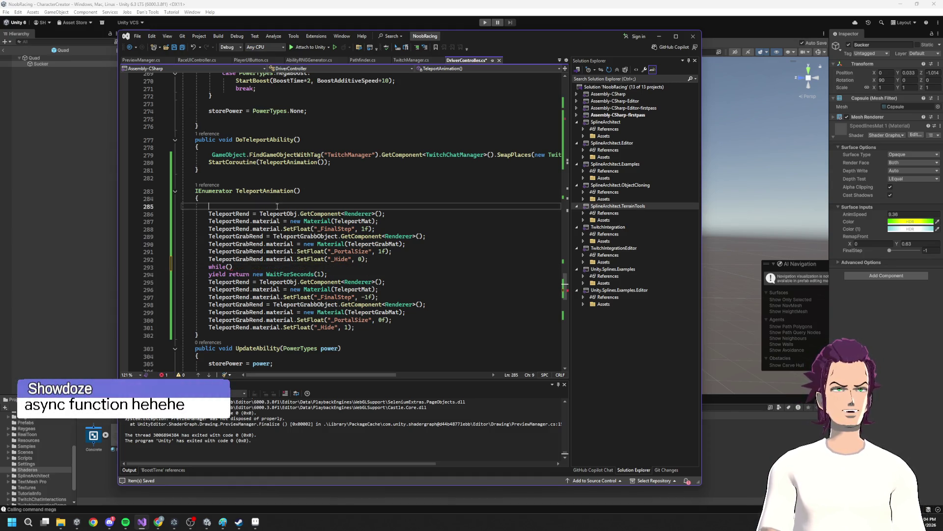
{"action": "key", "text": "Return"}
{"action": "type", "text": "int"}
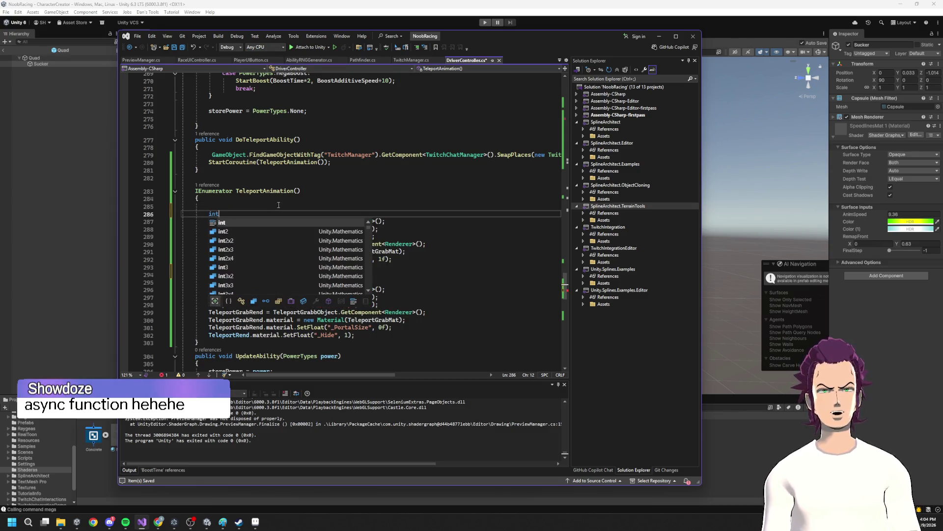
{"action": "key", "text": "BackSpace"}
{"action": "key", "text": "BackSpace"}
{"action": "key", "text": "BackSpace"}
{"action": "type", "text": "flaot"}
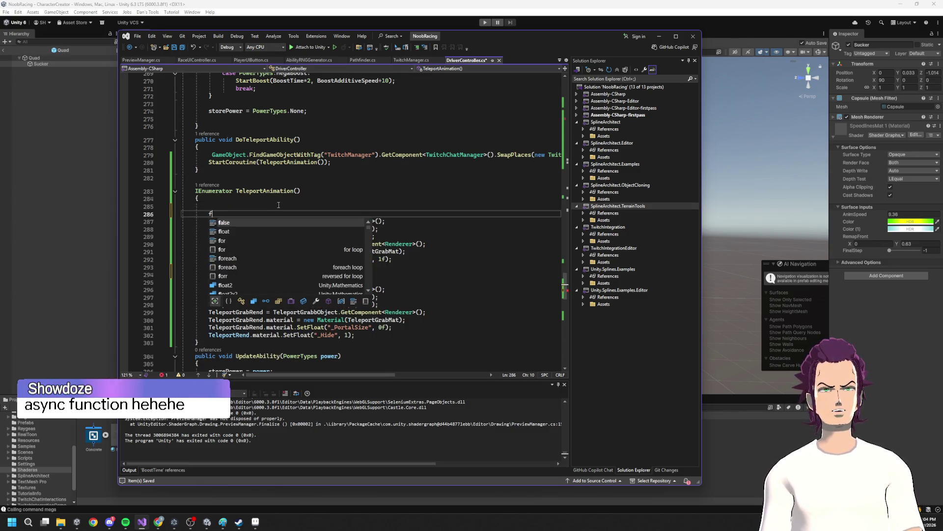
{"action": "key", "text": "BackSpace"}
{"action": "key", "text": "BackSpace"}
{"action": "key", "text": "BackSpace"}
{"action": "type", "text": "oat "}
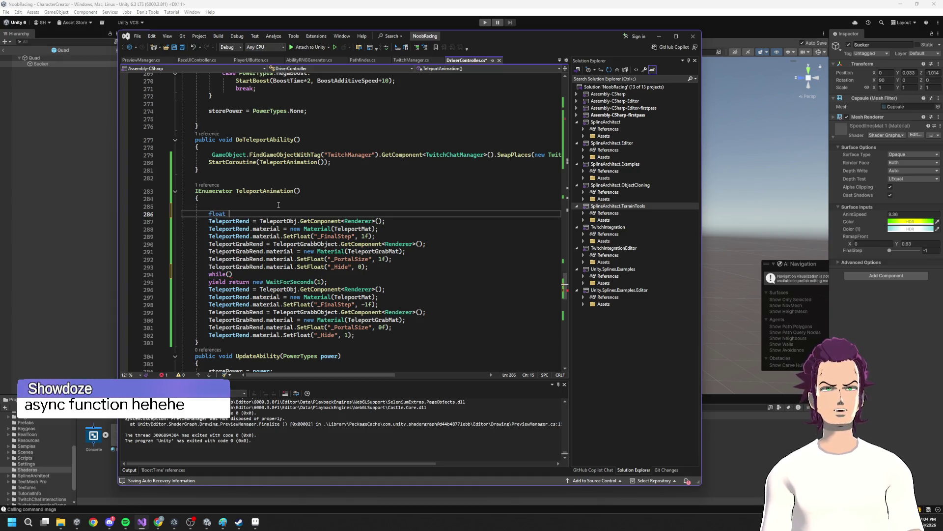
{"action": "type", "text": "animationStep = -1;"}
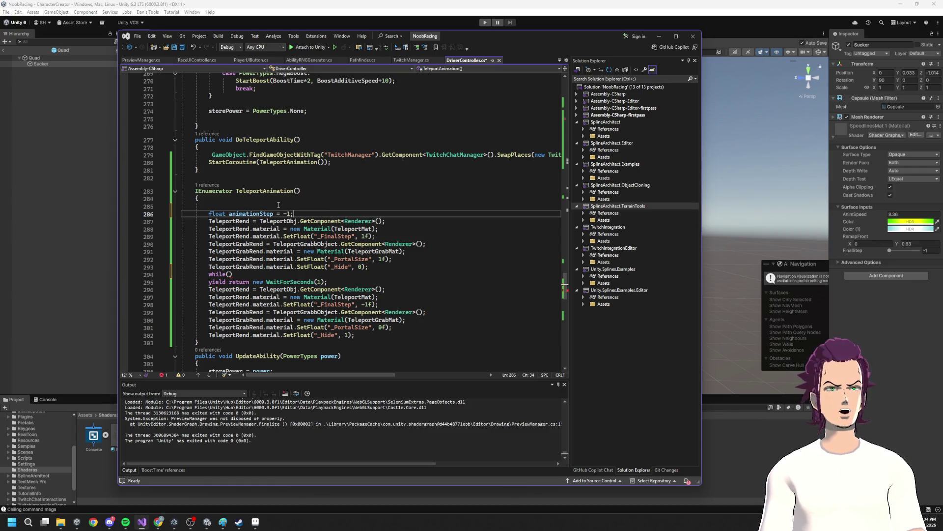
{"action": "key", "text": "ctrl+s"}
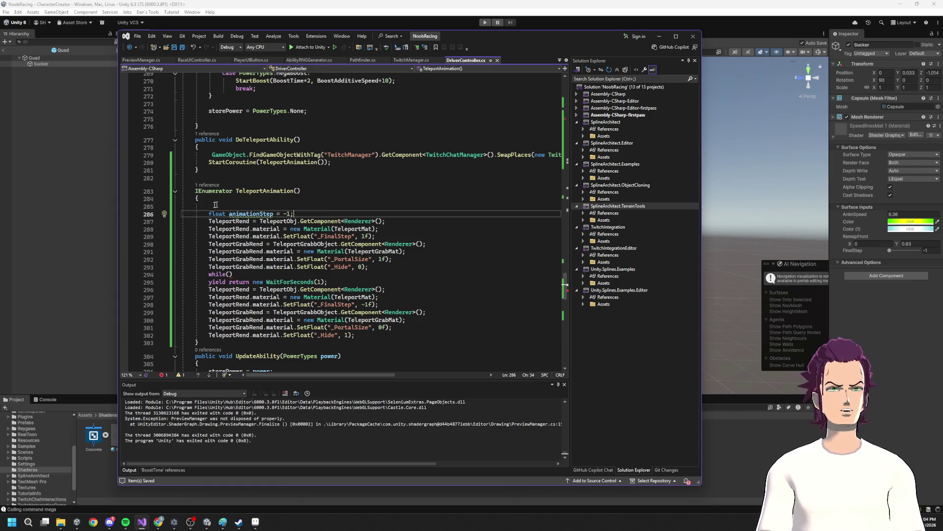
- Complete the loop as while (animationStep >= 1) with an empty braced body
{"action": "left_click", "coordinate": [231, 274]}
{"action": "type", "text": "animationStep >"}
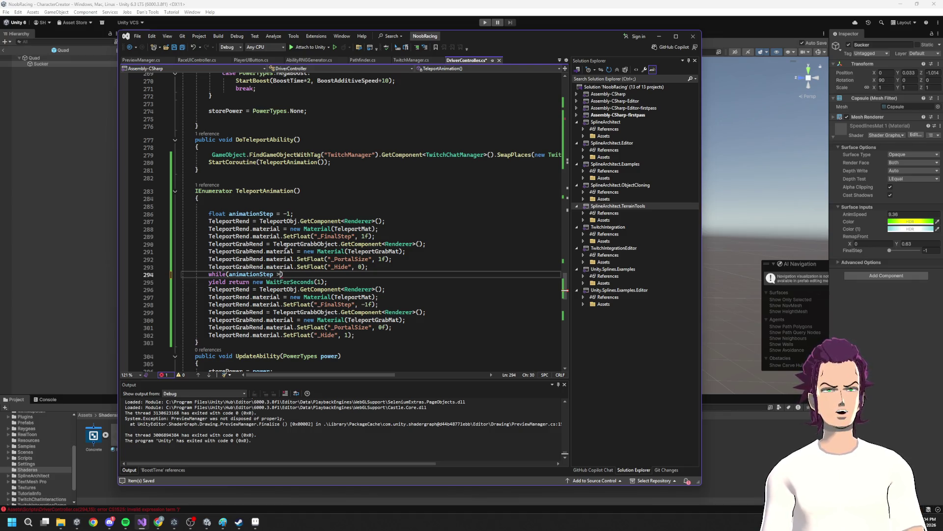
{"action": "type", "text": ")"}
{"action": "key", "text": "Return"}
{"action": "type", "text": "{"}
{"action": "key", "text": "Return"}
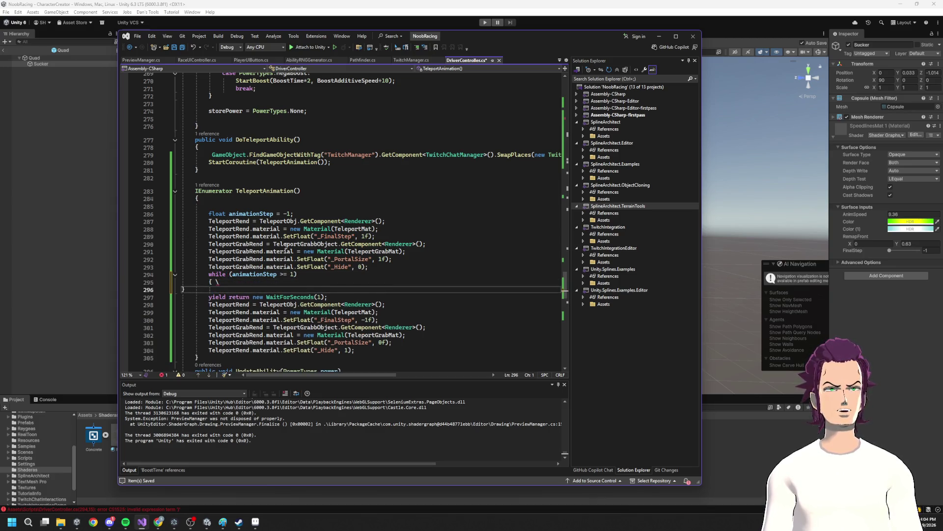
{"action": "key", "text": "Return"}
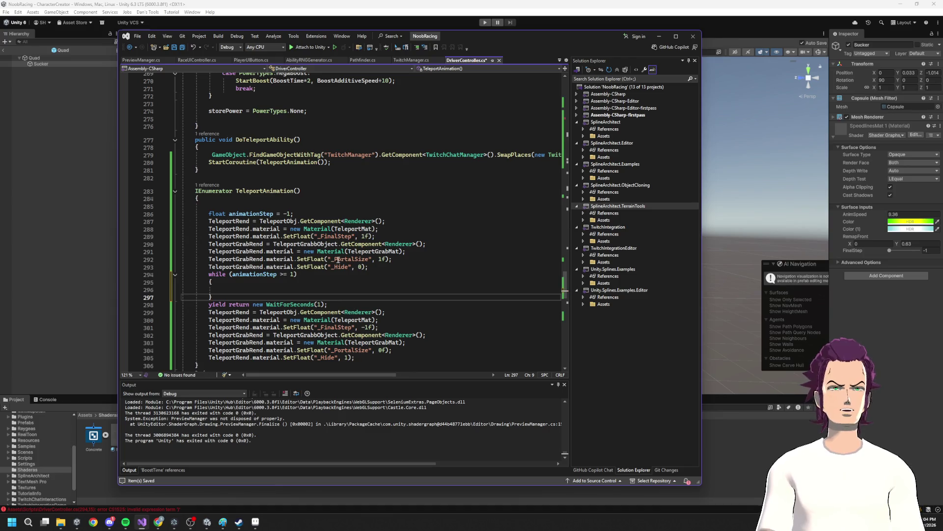
- Move the _FinalStep SetFloat line inside the while loop
{"action": "left_click_drag", "start_coordinate": [395, 236], "coordinate": [209, 236]}
{"action": "left_click_drag", "start_coordinate": [275, 237], "coordinate": [234, 291]}
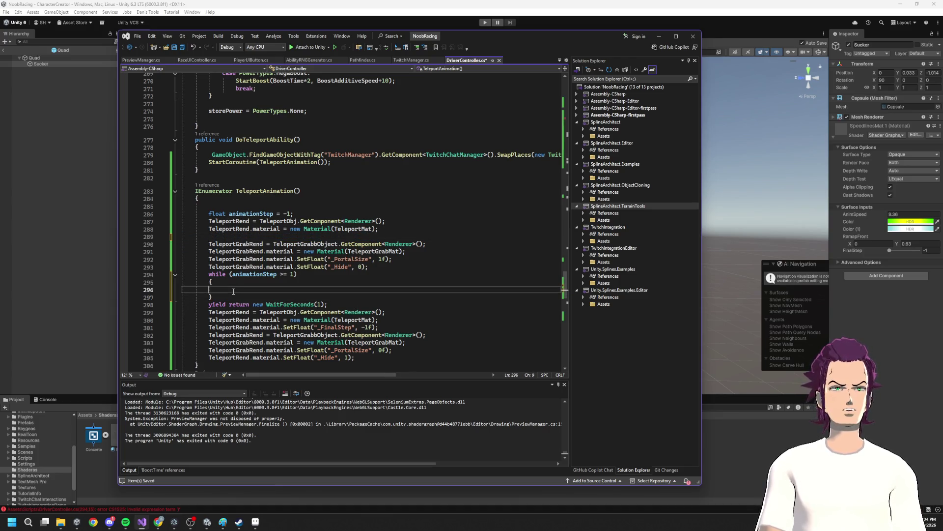
{"action": "left_click_drag", "start_coordinate": [360, 265], "coordinate": [226, 290]}
{"action": "left_click_drag", "start_coordinate": [389, 268], "coordinate": [209, 258]}
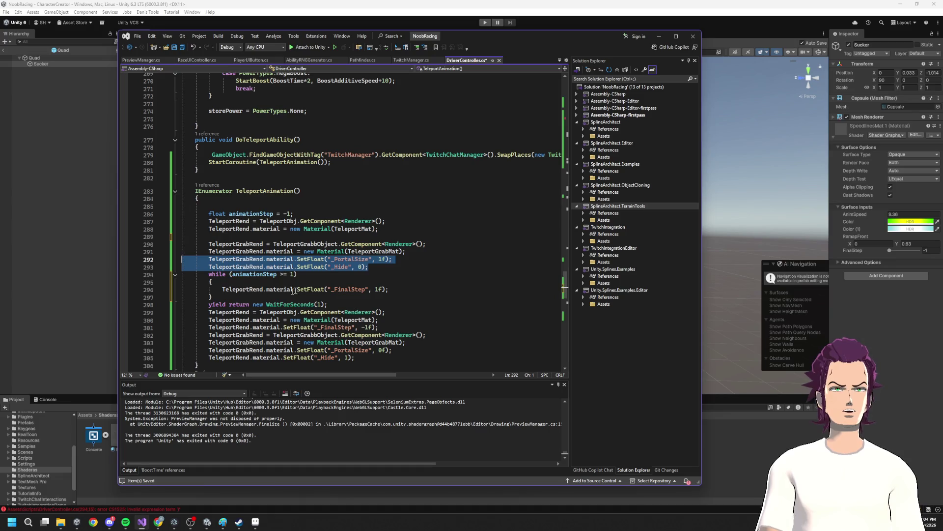
{"action": "left_click", "coordinate": [404, 291]}
- Move the _PortalSize and _Hide SetFloat lines into the loop after _FinalStep
{"action": "left_click_drag", "start_coordinate": [395, 266], "coordinate": [130, 259]}
{"action": "key", "text": "ctrl+x"}
{"action": "left_click", "coordinate": [412, 276]}
{"action": "left_click", "coordinate": [404, 282]}
{"action": "key", "text": "Return"}
{"action": "key", "text": "ctrl+v"}
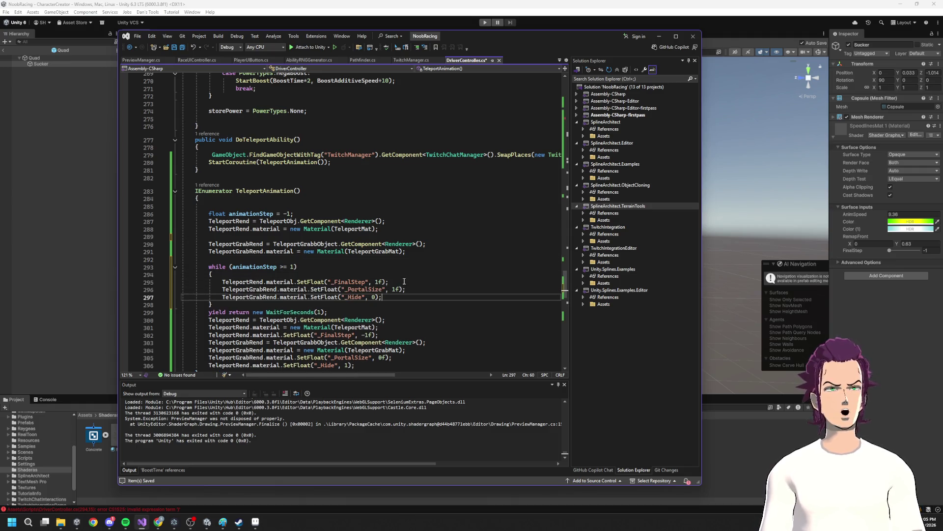
- End the loop body with yield return new WaitForEndOfFrame()
{"action": "left_click_drag", "start_coordinate": [328, 313], "coordinate": [170, 312]}
{"action": "key", "text": "ctrl+x"}
{"action": "key", "text": "ctrl+z"}
{"action": "left_click", "coordinate": [392, 297]}
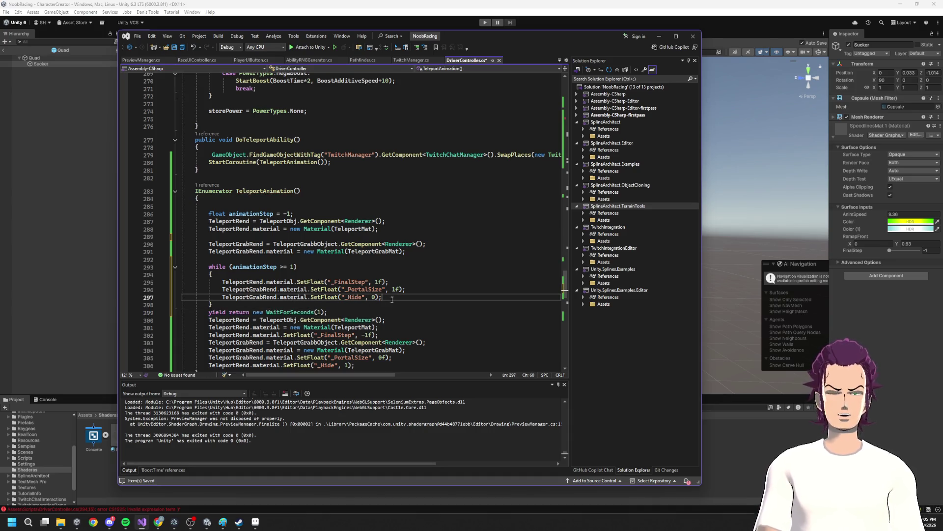
{"action": "key", "text": "Return"}
{"action": "key", "text": "ctrl+v"}
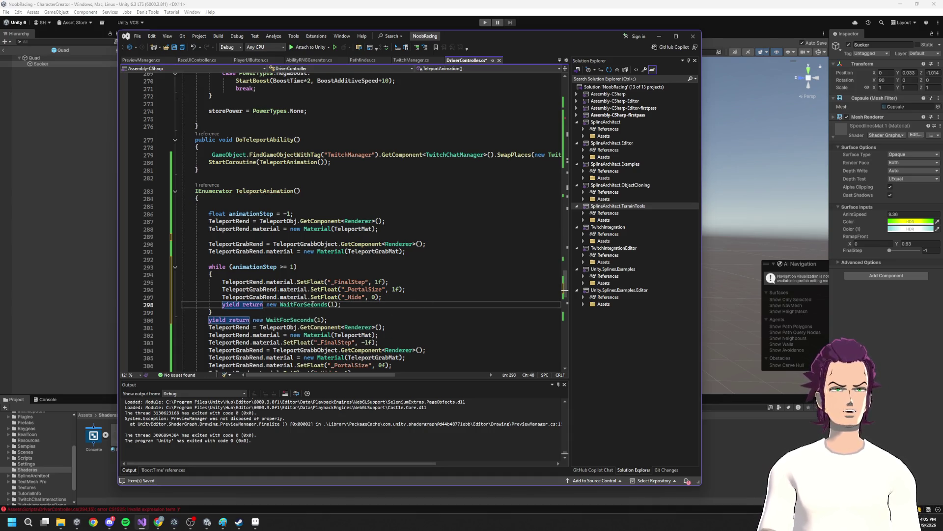
{"action": "double_click", "coordinate": [312, 305]}
{"action": "type", "text": "Wa"}
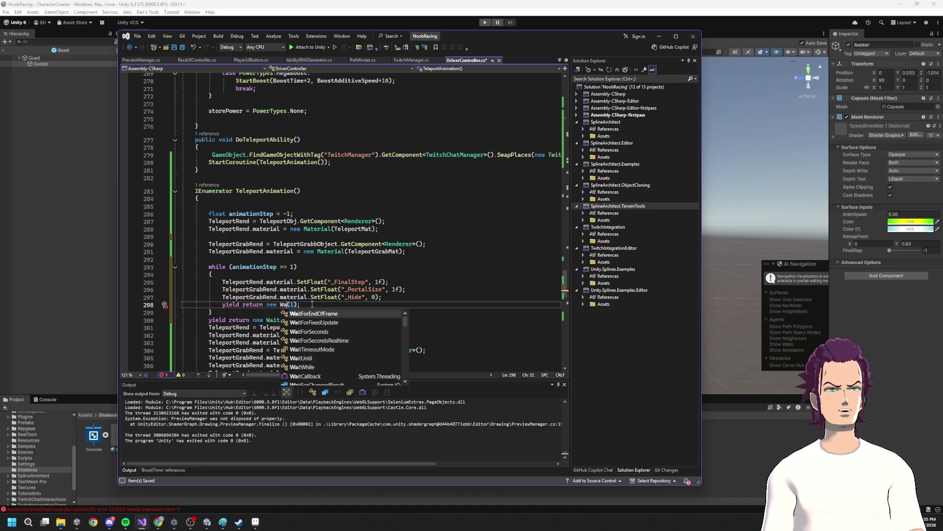
{"action": "key", "text": "Tab"}
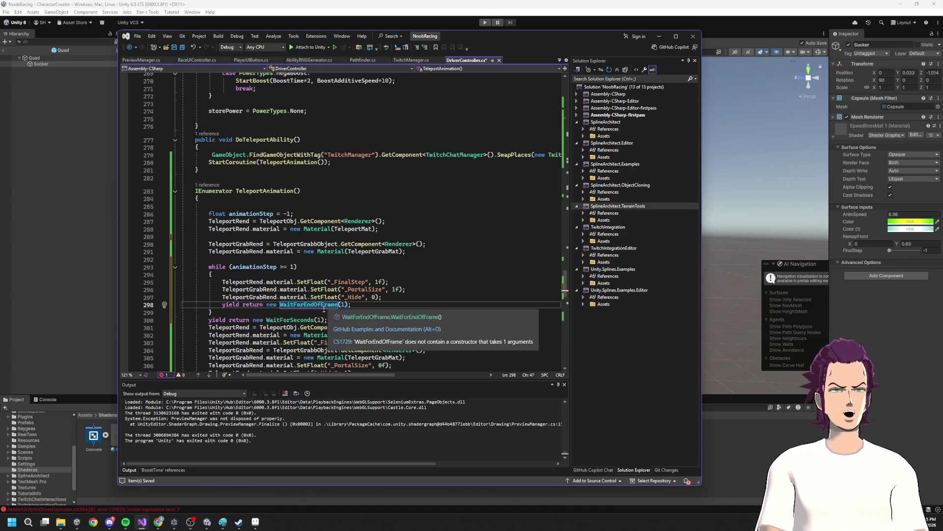
{"action": "scroll", "coordinate": [333, 270], "scroll_direction": "down", "scroll_amount": 2}
{"action": "left_click", "coordinate": [342, 259]}
{"action": "key", "text": "BackSpace"}
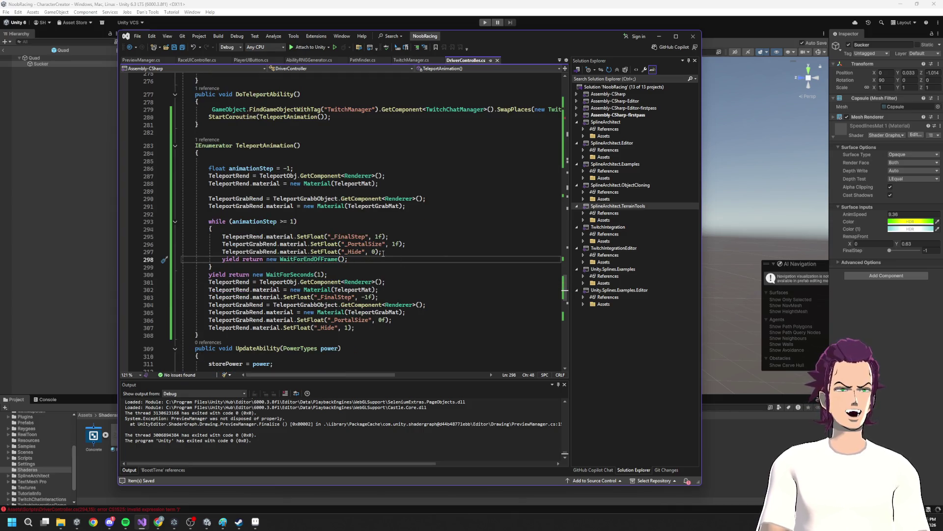
{"action": "left_click", "coordinate": [250, 168]}
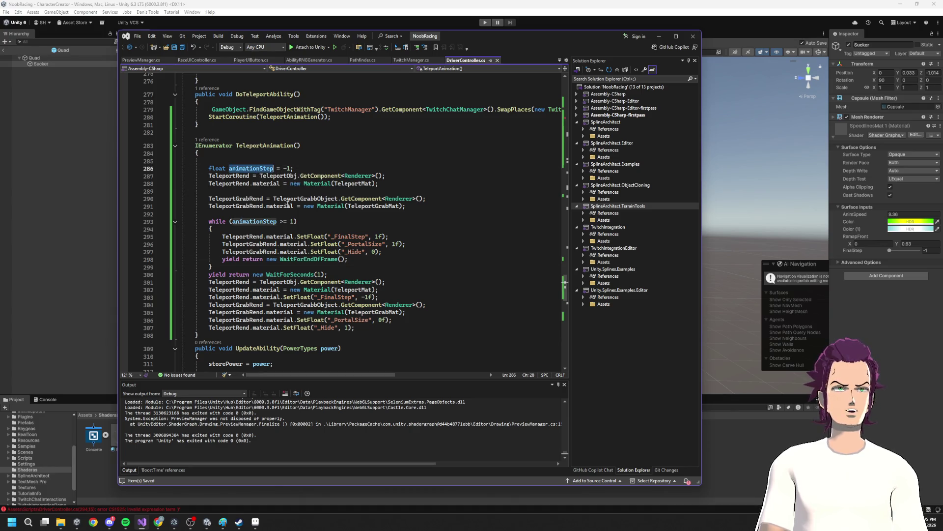
- Add a statement in the while loop lerping animationStep toward 1 by Time.deltaTime
{"action": "left_click", "coordinate": [257, 229]}
{"action": "key", "text": "Return"}
{"action": "key", "text": "ctrl+v"}
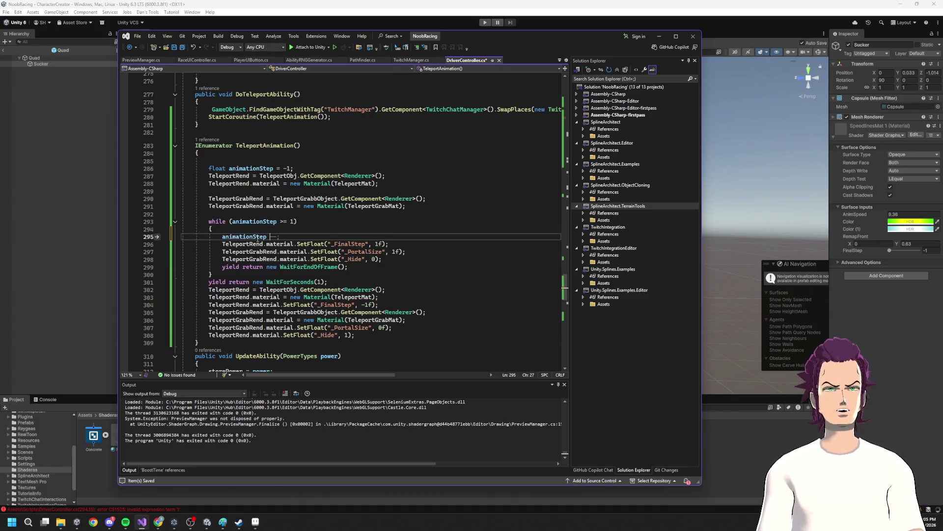
{"action": "type", "text": "= Mathf"}
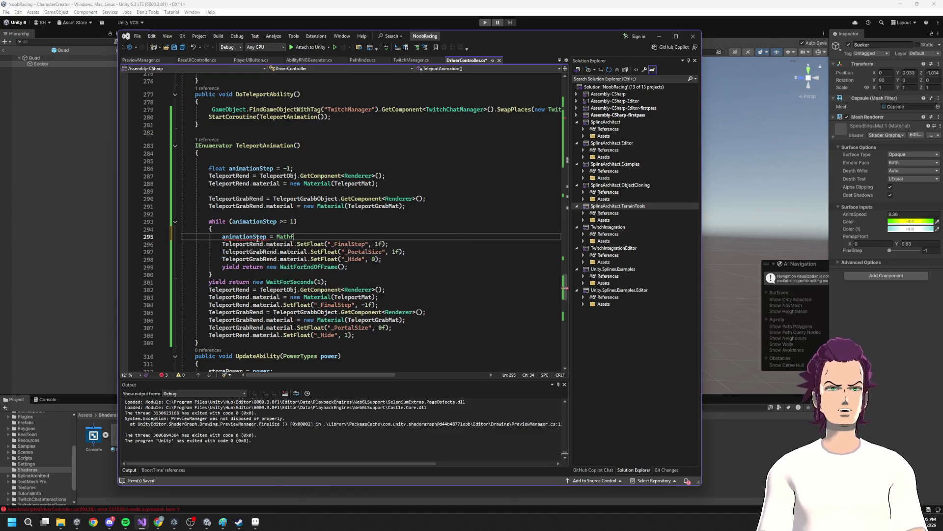
{"action": "type", "text": ".LerpUnclamped"}
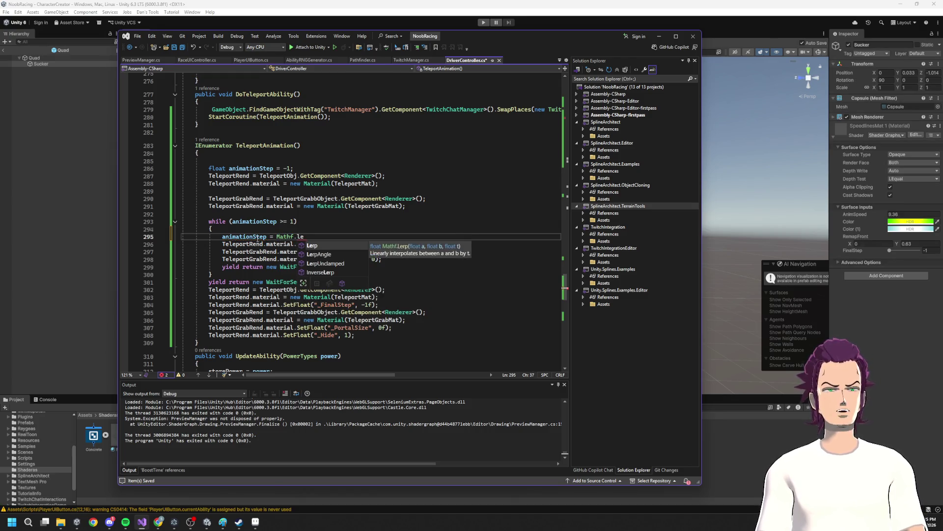
{"action": "type", "text": "("}
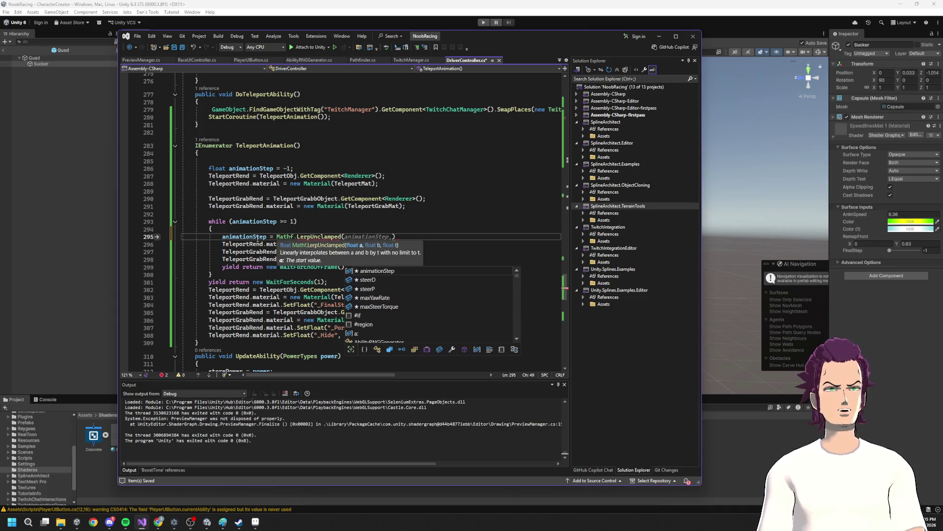
{"action": "type", "text": "-"}
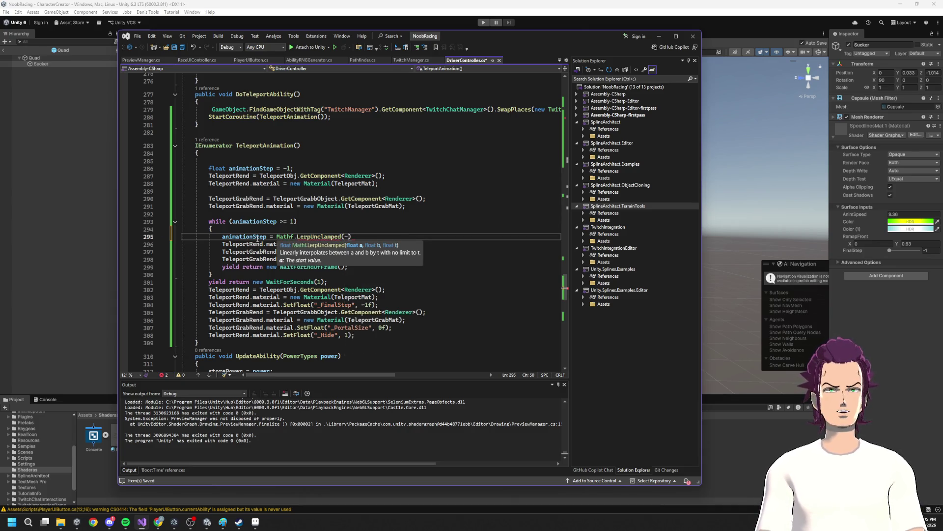
{"action": "type", "text": "1,1, animationStep);"}
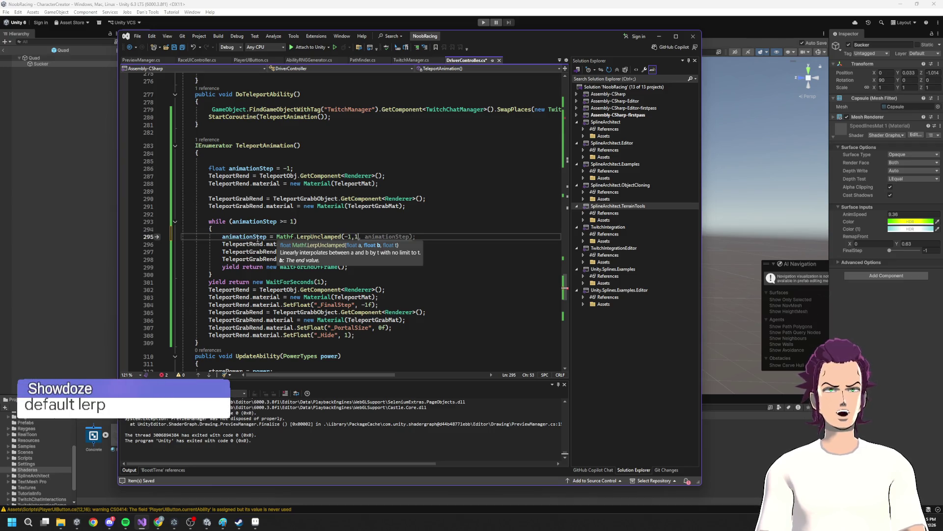
{"action": "key", "text": "Left"}
{"action": "key", "text": "BackSpace"}
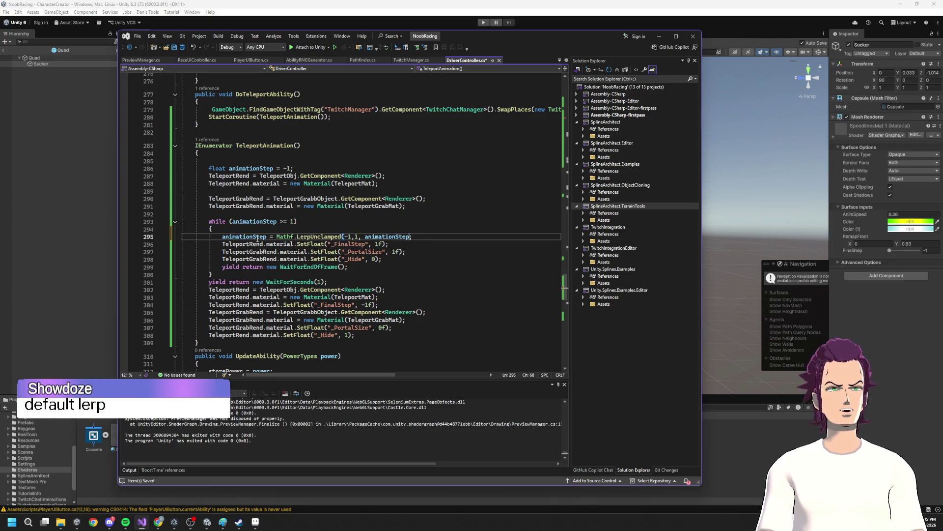
{"action": "key", "text": "ctrl+BackSpace"}
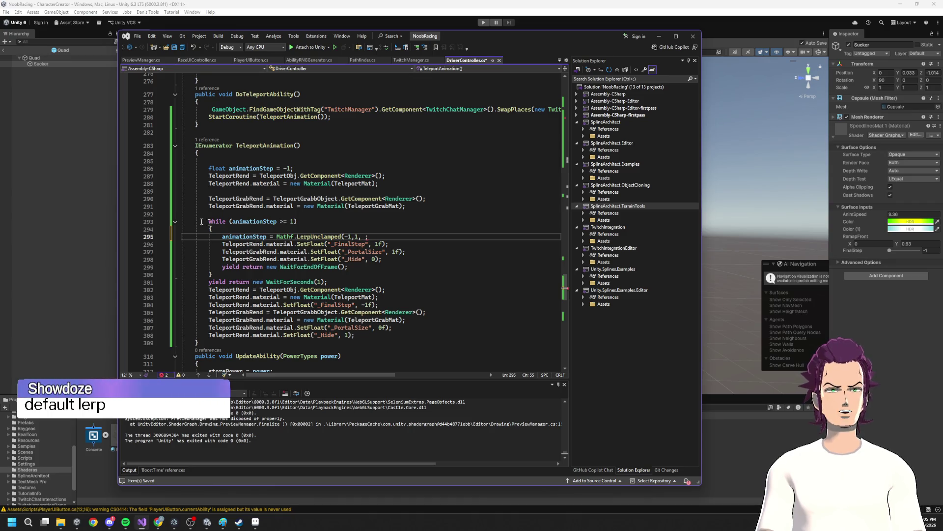
{"action": "left_click", "coordinate": [349, 237]}
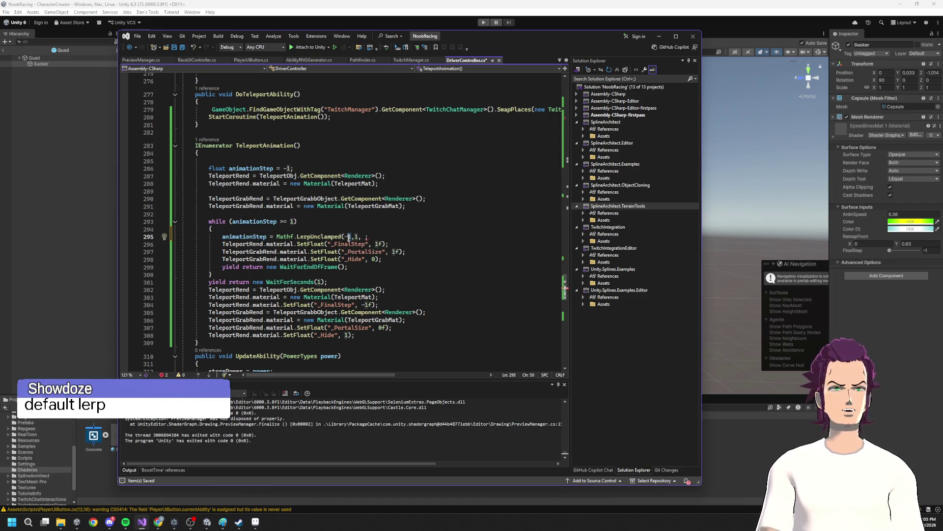
{"action": "type", "text": "animationStep, 1, "}
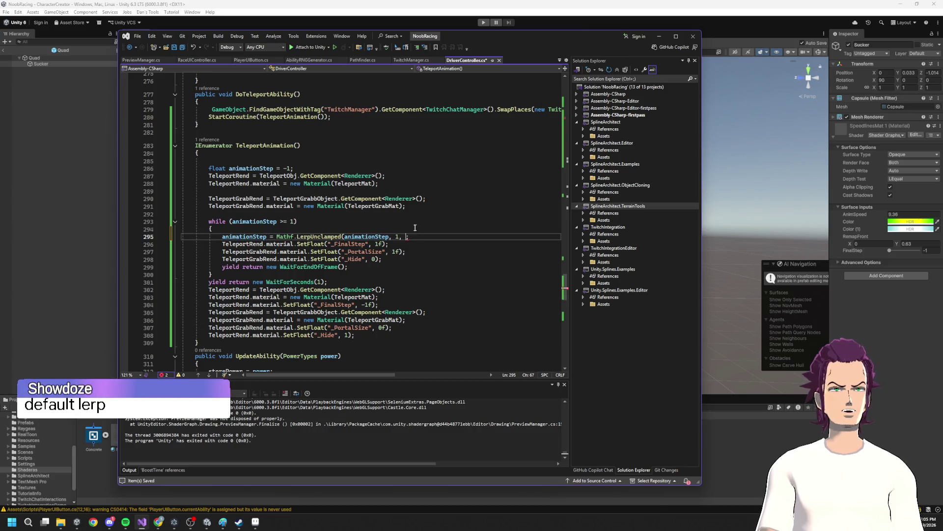
{"action": "type", "text": "Time.De"}
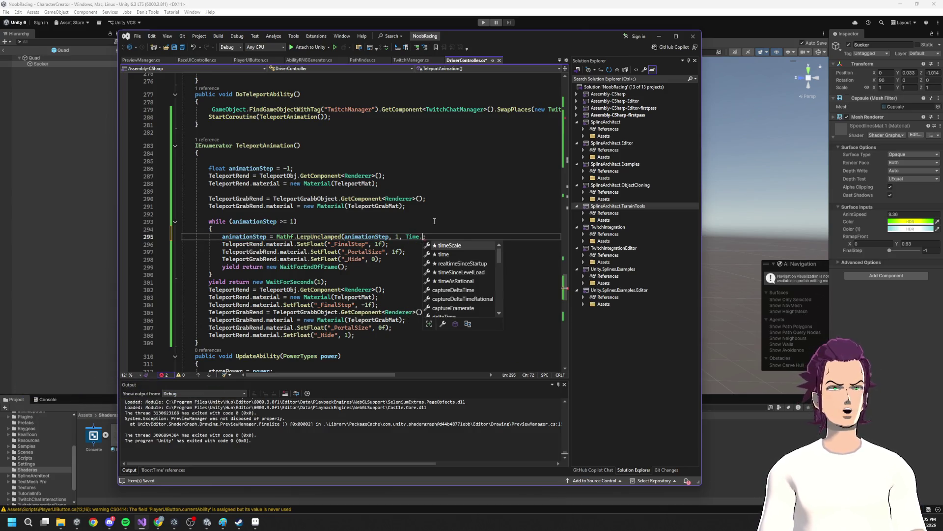
{"action": "key", "text": "Tab"}
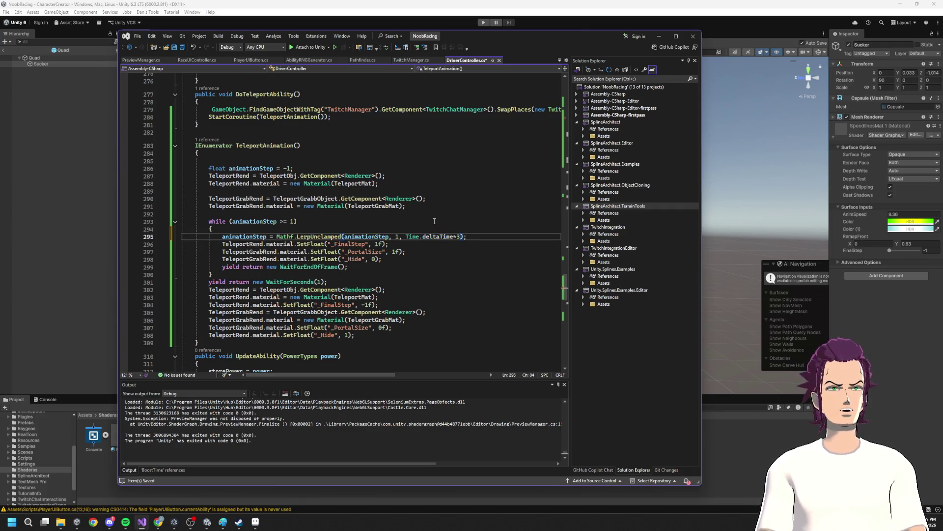
- Replace the 1f values passed to _FinalStep and _PortalSize with animationStep
{"action": "double_click", "coordinate": [244, 237]}
{"action": "double_click", "coordinate": [378, 244]}
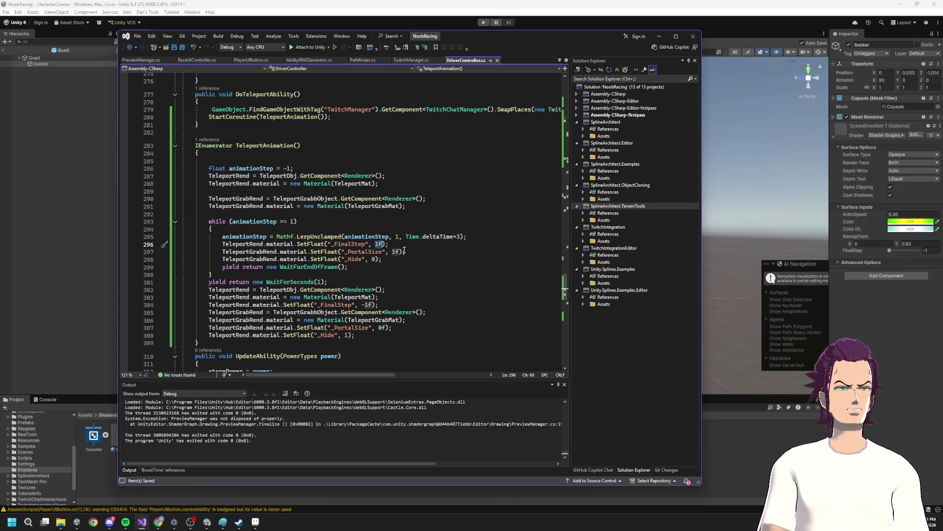
{"action": "type", "text": "animationStep"}
{"action": "double_click", "coordinate": [396, 251]}
{"action": "key", "text": "ctrl+v"}
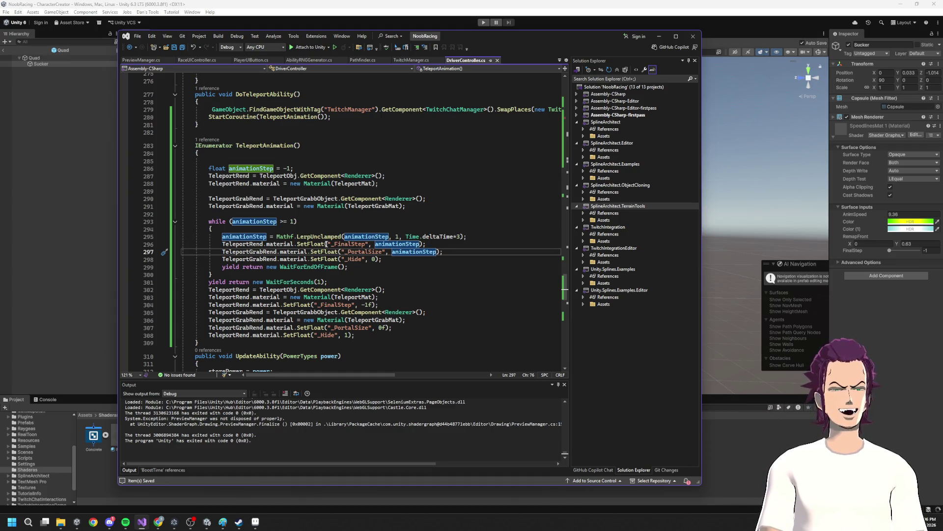
- Change Mathf.LerpUnclamped to Mathf.Lerp and select the whole while-loop block
{"action": "key", "text": "Up"}
{"action": "key", "text": "Up"}
{"action": "key", "text": "Up"}
{"action": "double_click", "coordinate": [321, 237]}
{"action": "type", "text": "Lerp"}
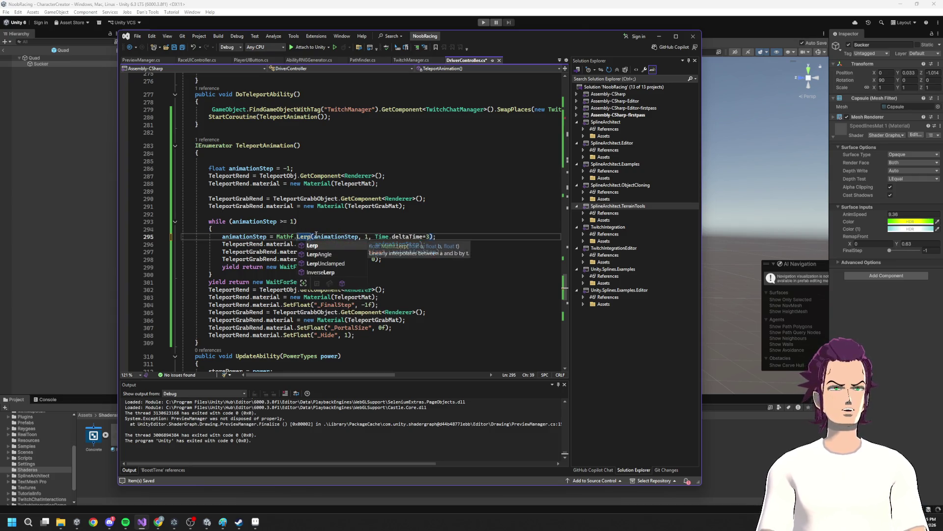
{"action": "key", "text": "Escape"}
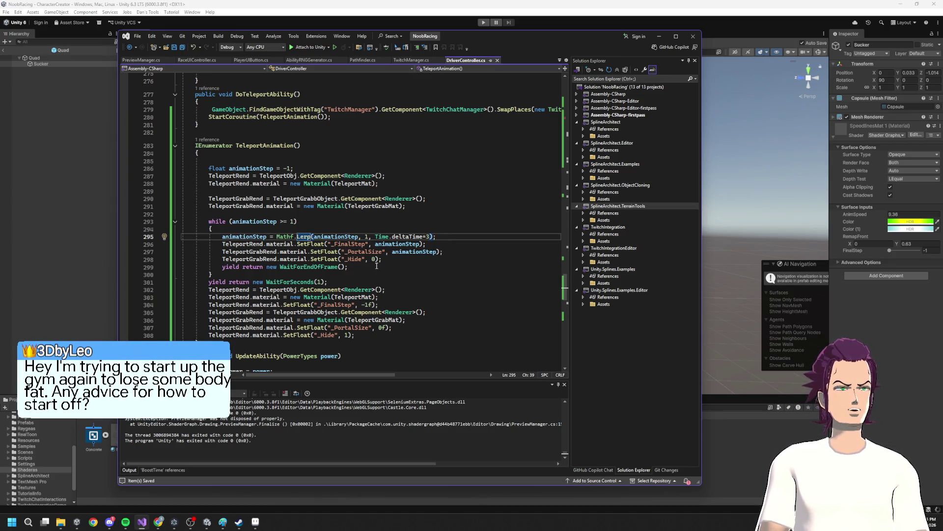
{"action": "left_click_drag", "start_coordinate": [196, 221], "coordinate": [380, 269]}
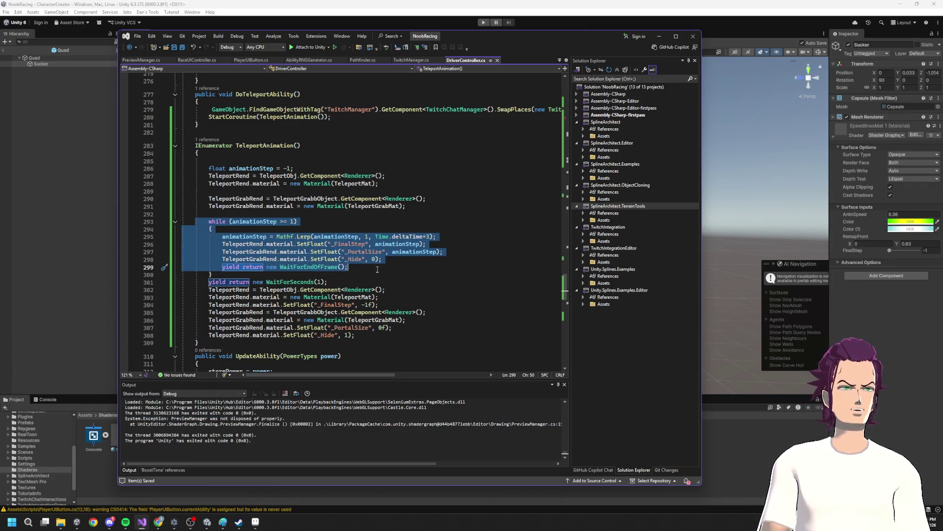
- Duplicate the while loop after the reset code and move the _PortalSize, _Hide and _FinalStep -1f lines into it
{"action": "key", "text": "ctrl+c"}
{"action": "left_click", "coordinate": [364, 335]}
{"action": "key", "text": "Return"}
{"action": "key", "text": "ctrl+v"}
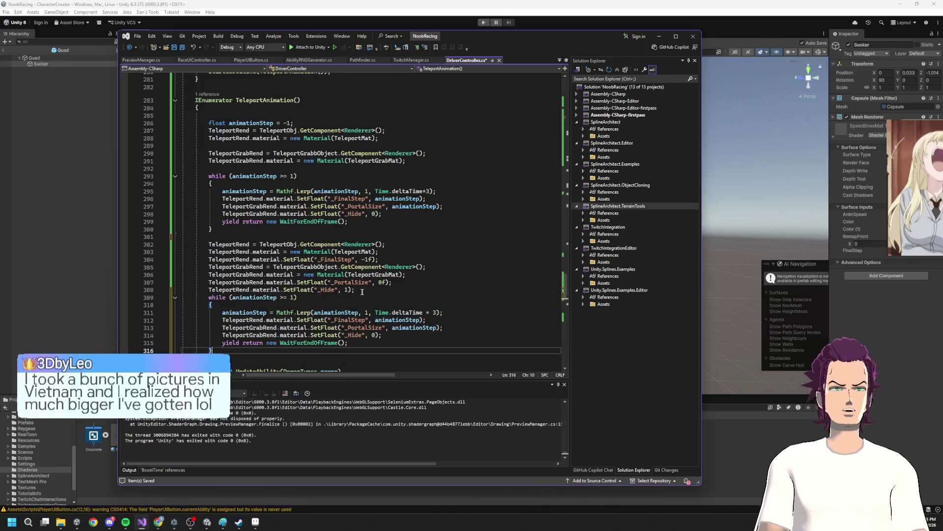
{"action": "left_click_drag", "start_coordinate": [364, 290], "coordinate": [192, 283]}
{"action": "key", "text": "Delete"}
{"action": "left_click_drag", "start_coordinate": [382, 328], "coordinate": [155, 322]}
{"action": "key", "text": "ctrl+v"}
{"action": "left_click_drag", "start_coordinate": [378, 259], "coordinate": [172, 259]}
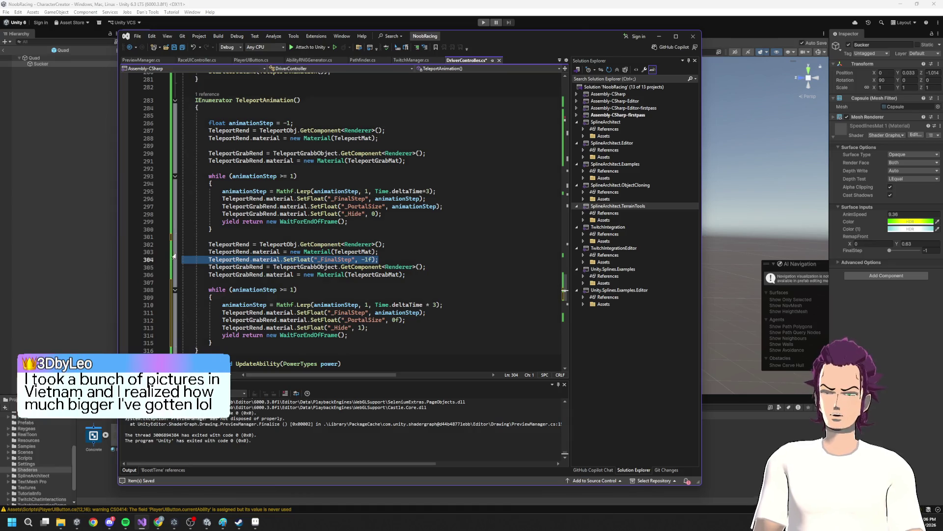
{"action": "key", "text": "Delete"}
{"action": "left_click_drag", "start_coordinate": [426, 312], "coordinate": [199, 314]}
{"action": "key", "text": "ctrl+v"}
- Make the second loop lerp animationStep toward -1 and save
{"action": "key", "text": "ctrl+s"}
{"action": "left_click", "coordinate": [363, 305]}
{"action": "key", "text": "Delete"}
{"action": "key", "text": "Delete"}
{"action": "key", "text": "Delete"}
{"action": "type", "text": "-1"}
{"action": "key", "text": "ctrl+s"}
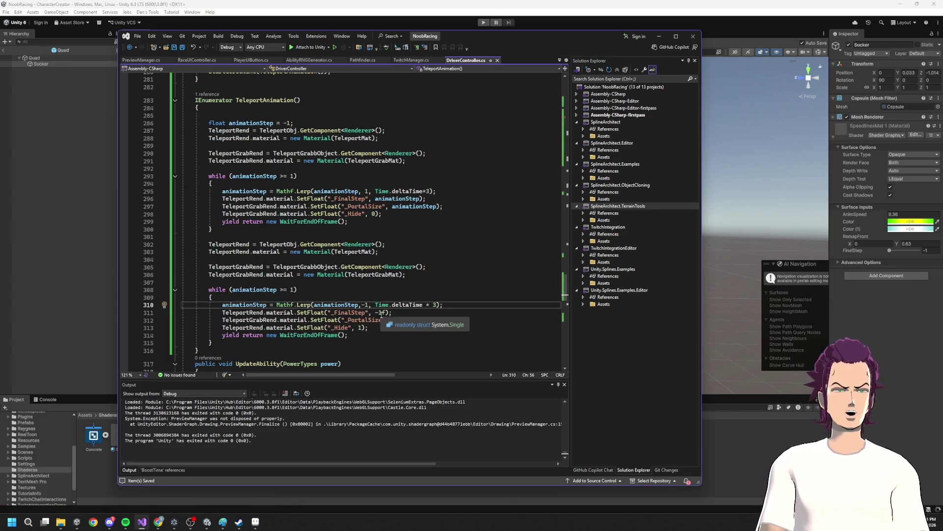
- Feed animationStep to _FinalStep and wrap _PortalSize's value in Mathf.Clamp(…, 0, 1) in the second loop
{"action": "left_click", "coordinate": [406, 199]}
{"action": "double_click", "coordinate": [376, 312]}
{"action": "key", "text": "ctrl+v"}
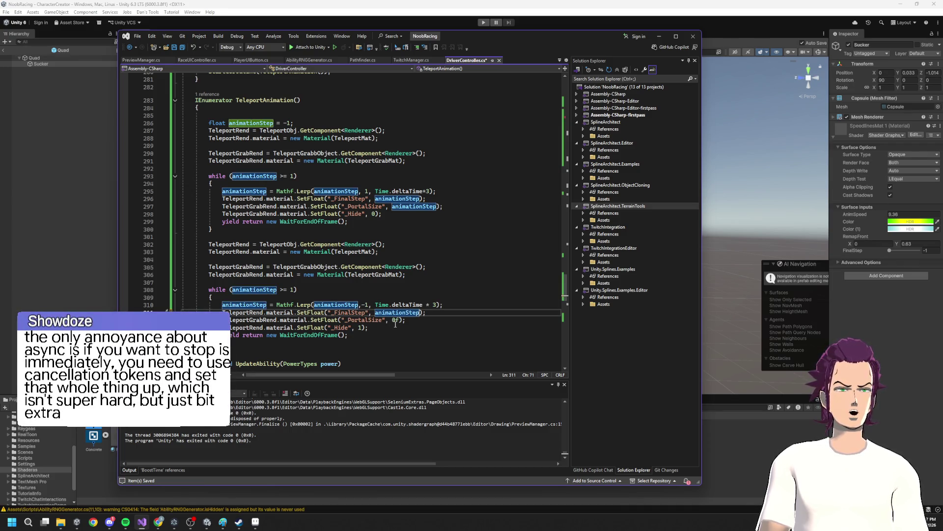
{"action": "double_click", "coordinate": [396, 320]}
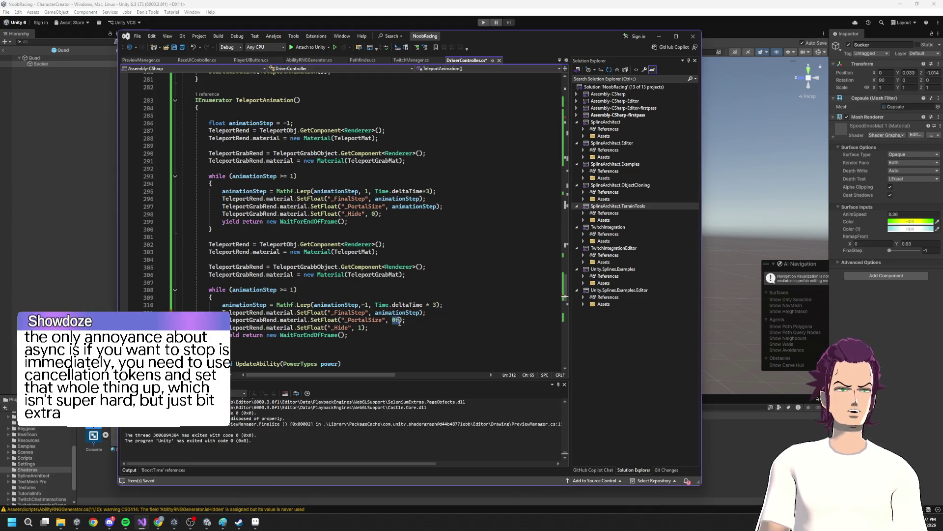
{"action": "key", "text": "ctrl+z"}
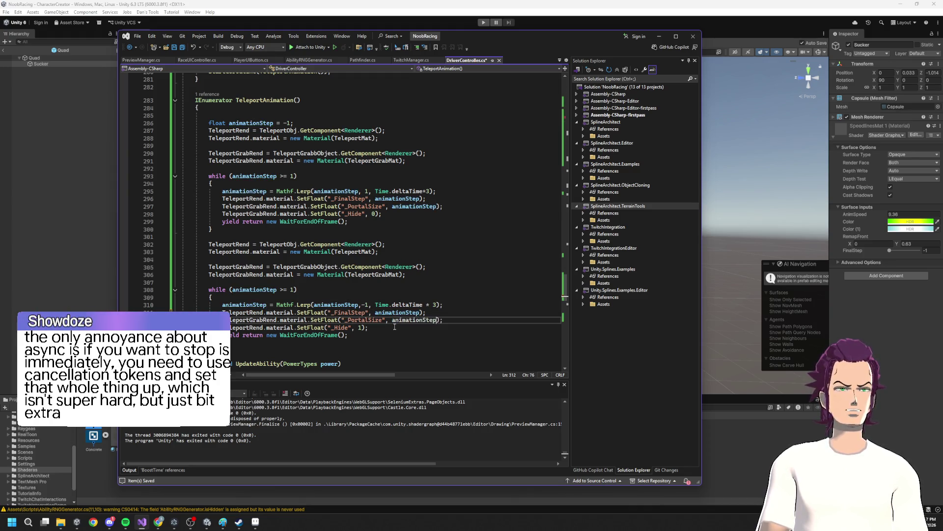
{"action": "type", "text": "mat"}
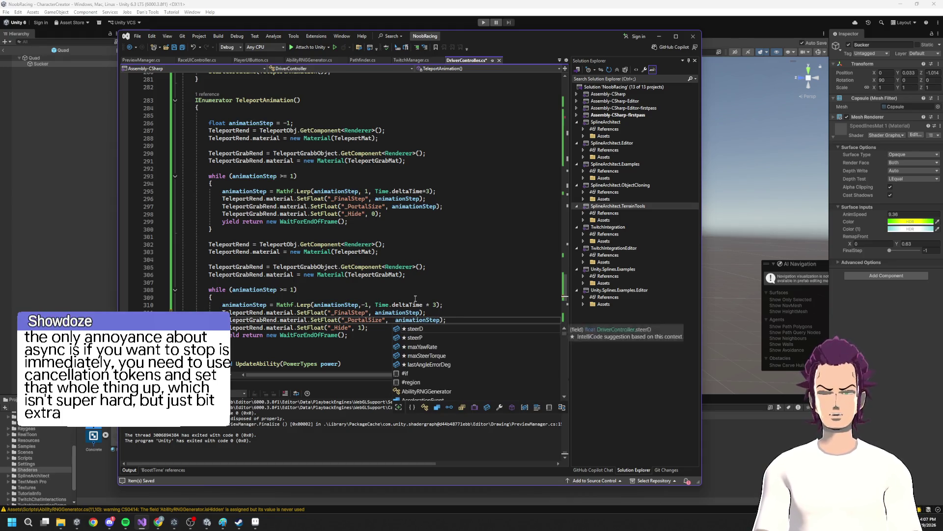
{"action": "key", "text": "Tab"}
{"action": "type", "text": ".cla"}
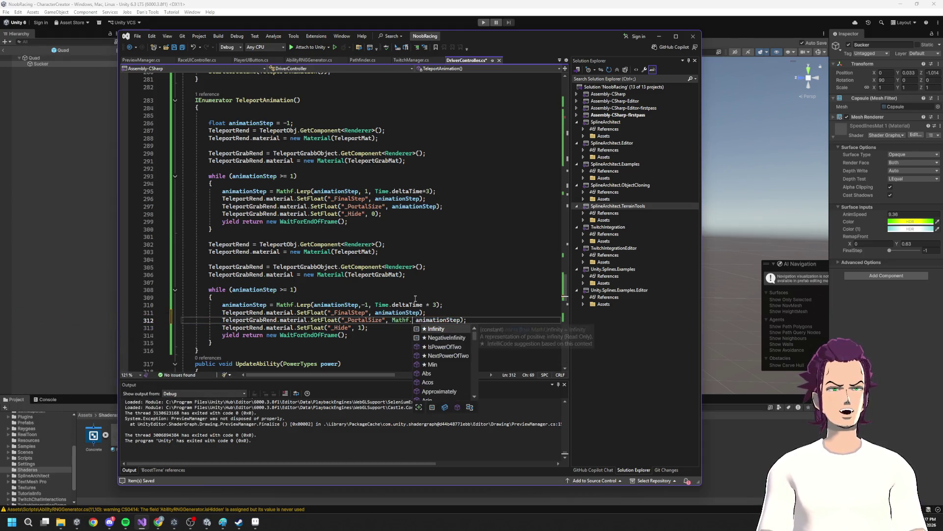
{"action": "type", "text": "("}
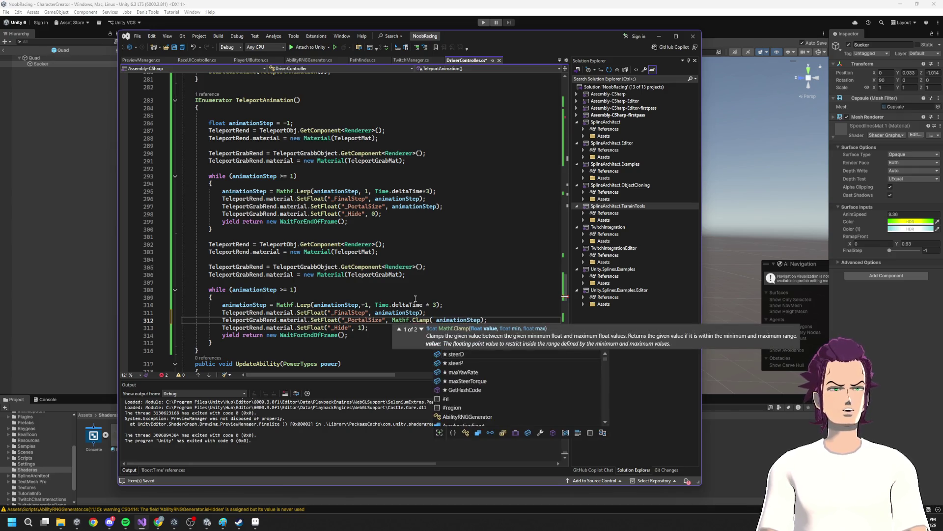
{"action": "key", "text": "Right"}
{"action": "key", "text": "Right"}
{"action": "key", "text": "Right"}
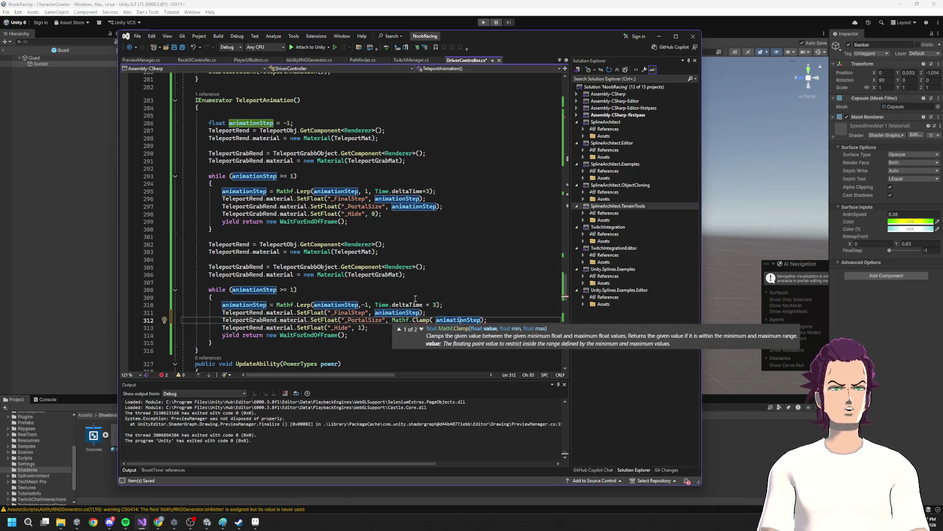
{"action": "type", "text": ", 0 , "}
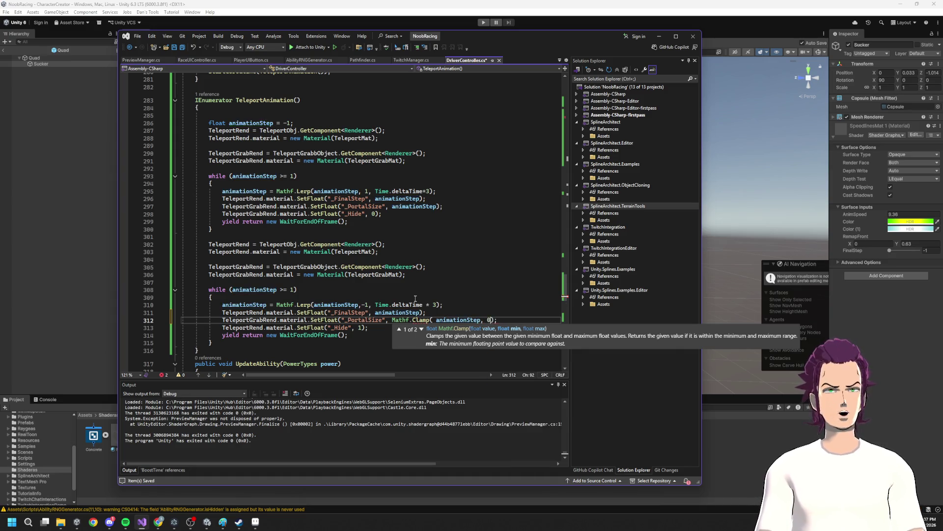
{"action": "type", "text": "1)"}
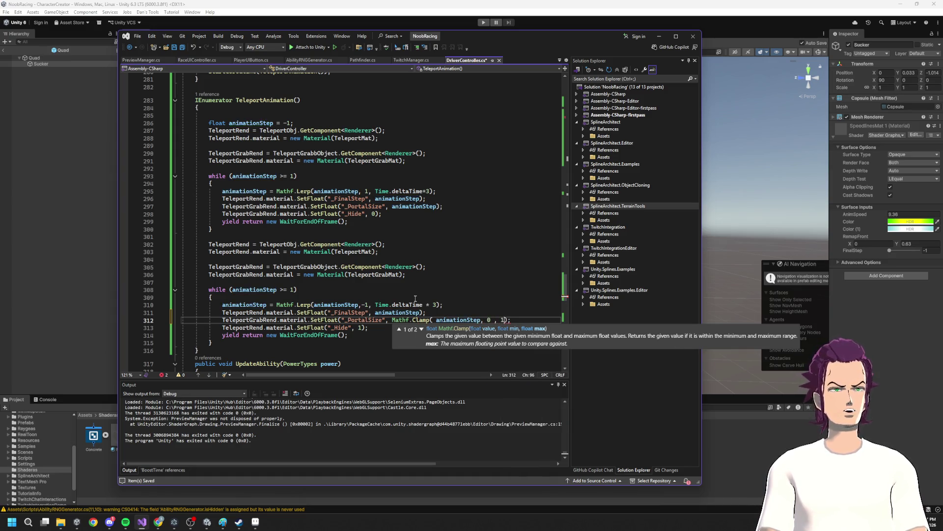
{"action": "key", "text": "ctrl+s"}
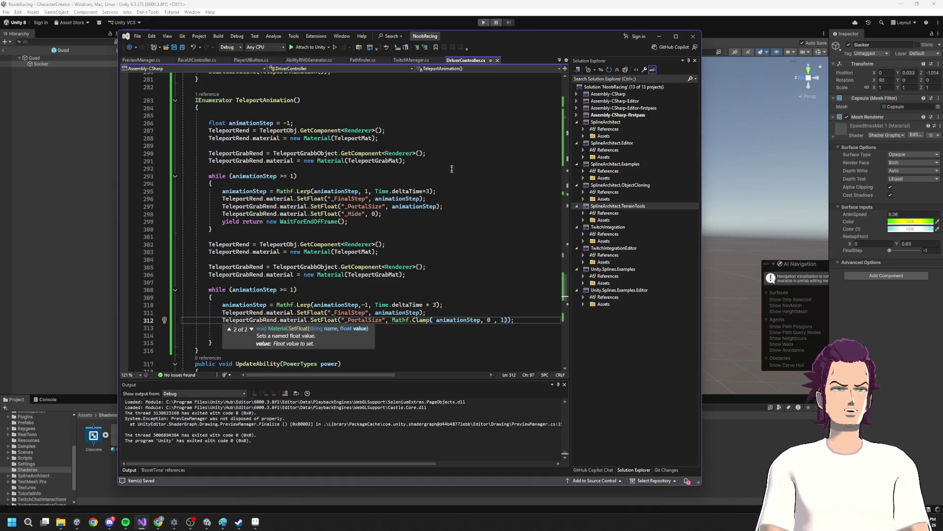
- Undo the Clamp edit on line 312, save, and delete the second loop's _Hide line
{"action": "scroll", "coordinate": [410, 292], "scroll_direction": "down", "scroll_amount": 2}
{"action": "left_click", "coordinate": [408, 285]}
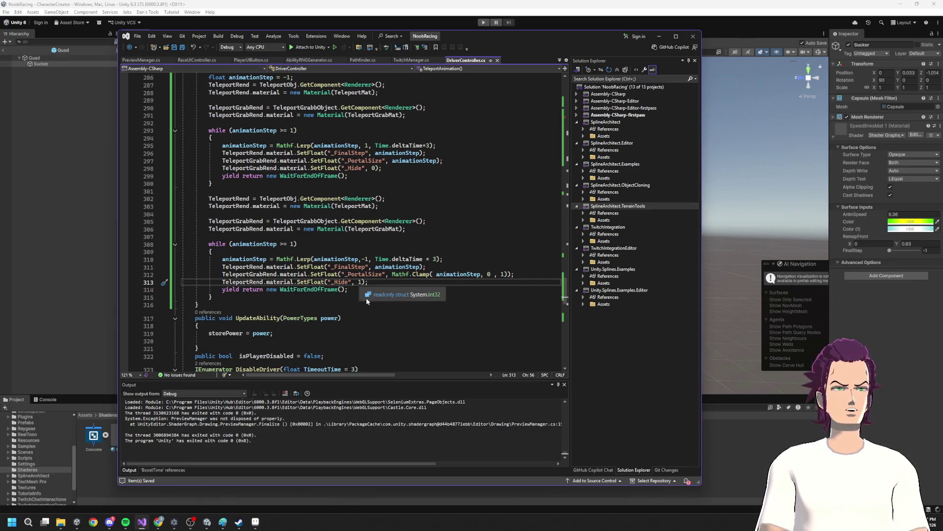
{"action": "key", "text": "ctrl+z"}
{"action": "key", "text": "ctrl+z"}
{"action": "key", "text": "ctrl+z"}
{"action": "key", "text": "ctrl+z"}
{"action": "key", "text": "ctrl+z"}
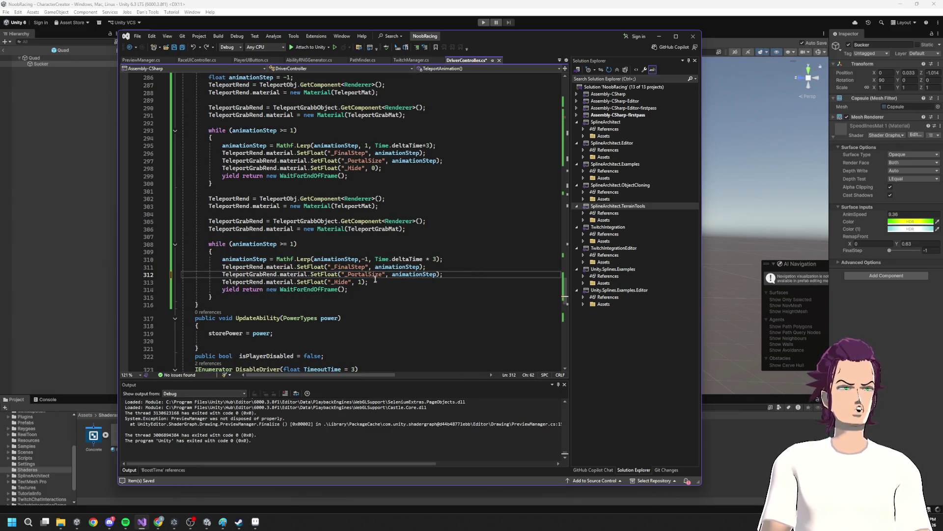
{"action": "key", "text": "ctrl+s"}
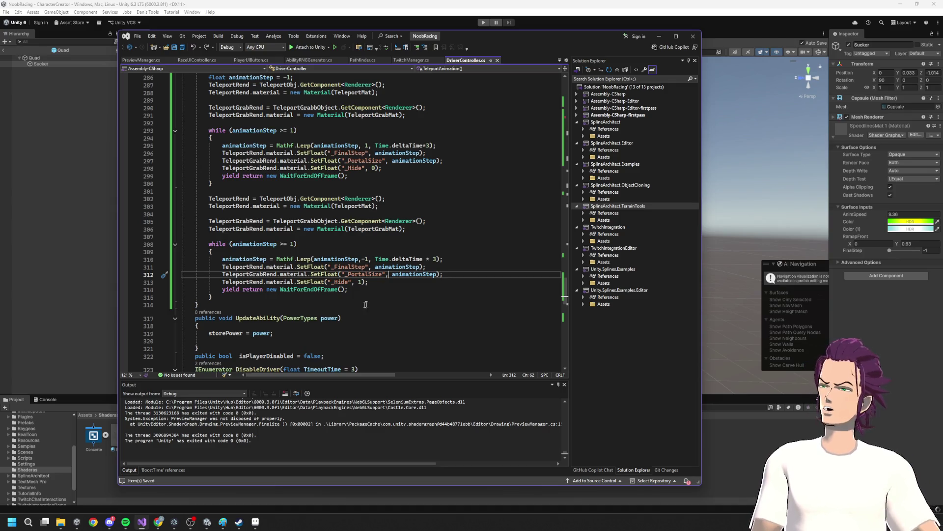
{"action": "key", "text": "Down"}
{"action": "key", "text": "shift+Home"}
{"action": "key", "text": "BackSpace"}
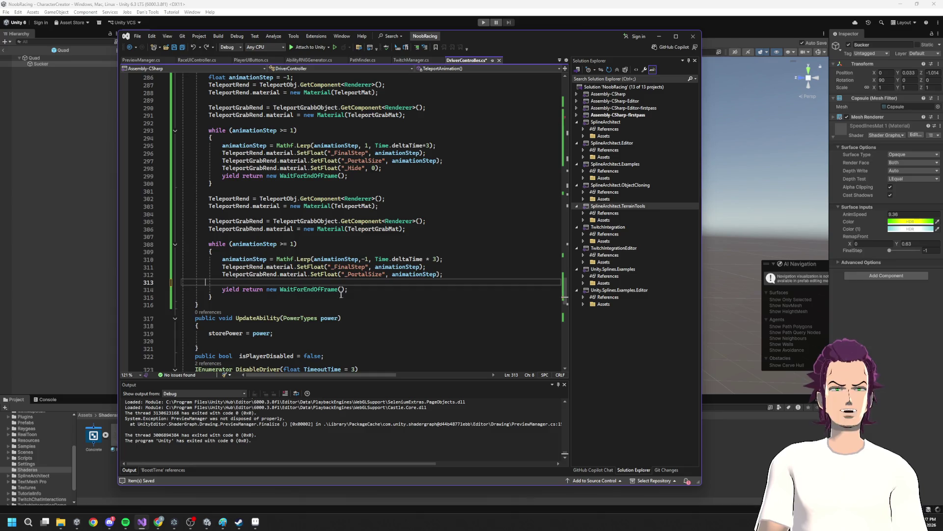
- Paste the _Hide 1 line right after the second loop's closing brace
{"action": "left_click", "coordinate": [358, 292]}
{"action": "left_click", "coordinate": [238, 298]}
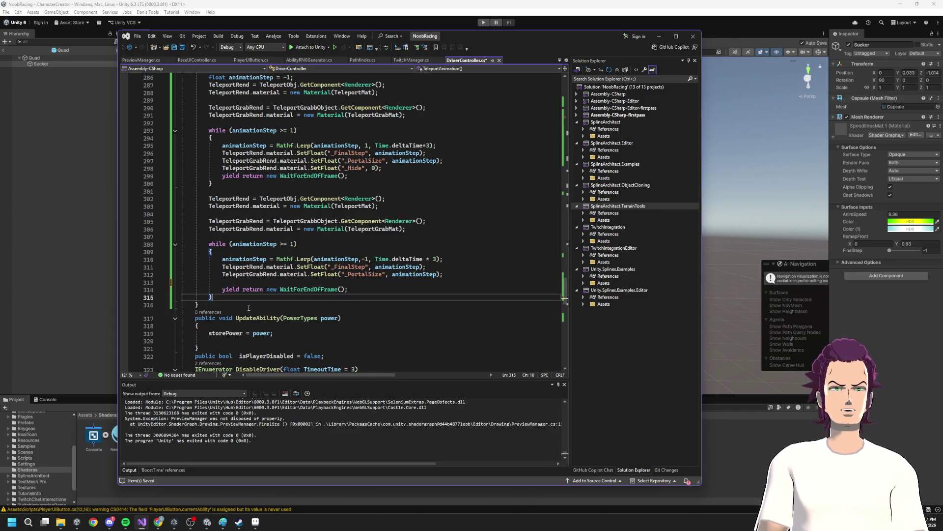
{"action": "key", "text": "Return"}
{"action": "key", "text": "ctrl+v"}
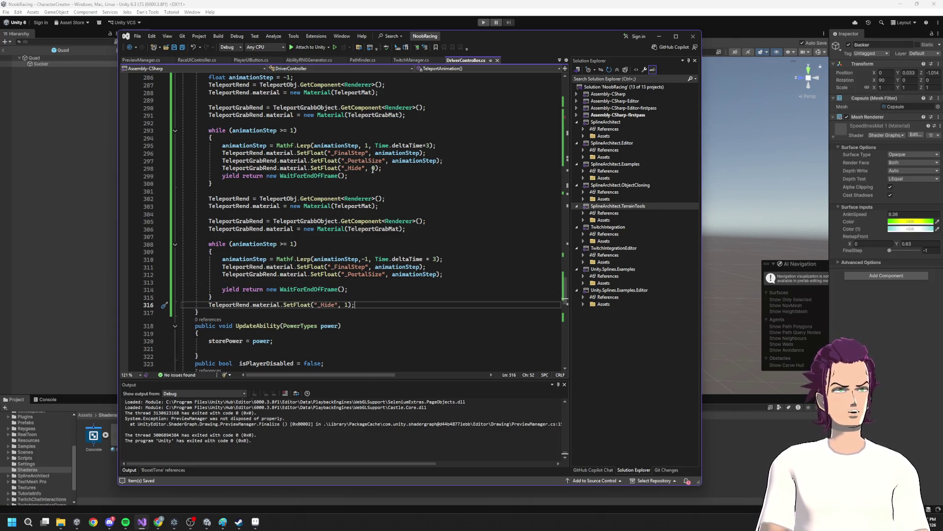
- Move the _Hide 0 line above the first while loop, save, and return to Unity
{"action": "left_click_drag", "start_coordinate": [396, 168], "coordinate": [182, 168]}
{"action": "key", "text": "BackSpace"}
{"action": "left_click", "coordinate": [208, 122]}
{"action": "key", "text": "ctrl+v"}
{"action": "key", "text": "ctrl+s"}
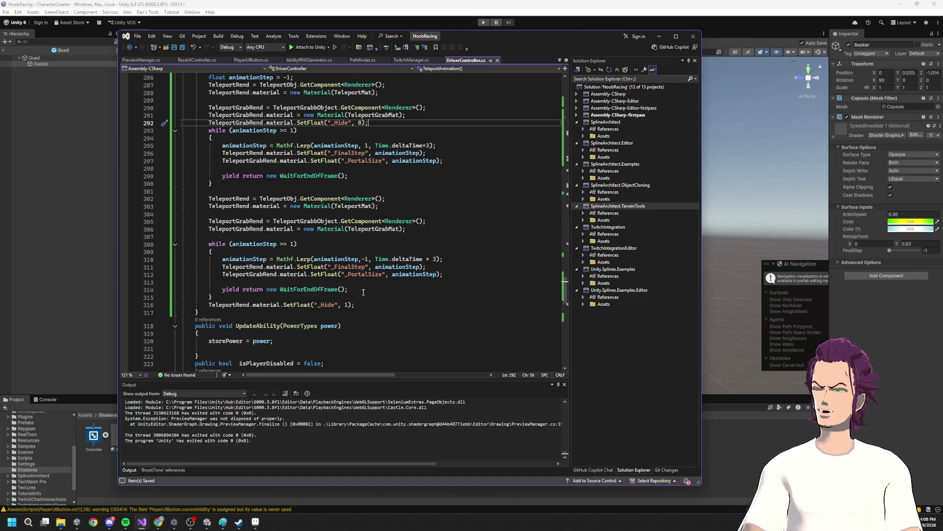
{"action": "left_click", "coordinate": [659, 36]}
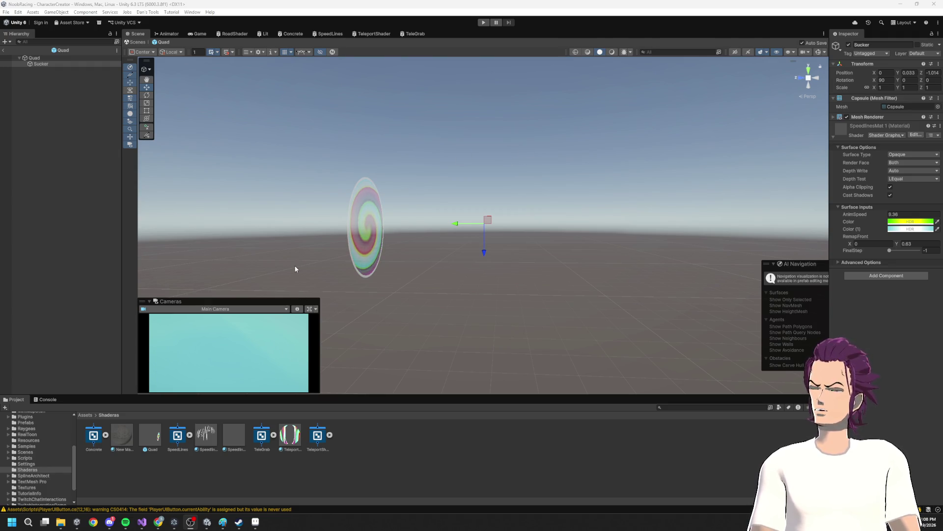
- Toggle Play mode with Ctrl+P to get the kart race running
{"action": "key", "text": "ctrl+p"}
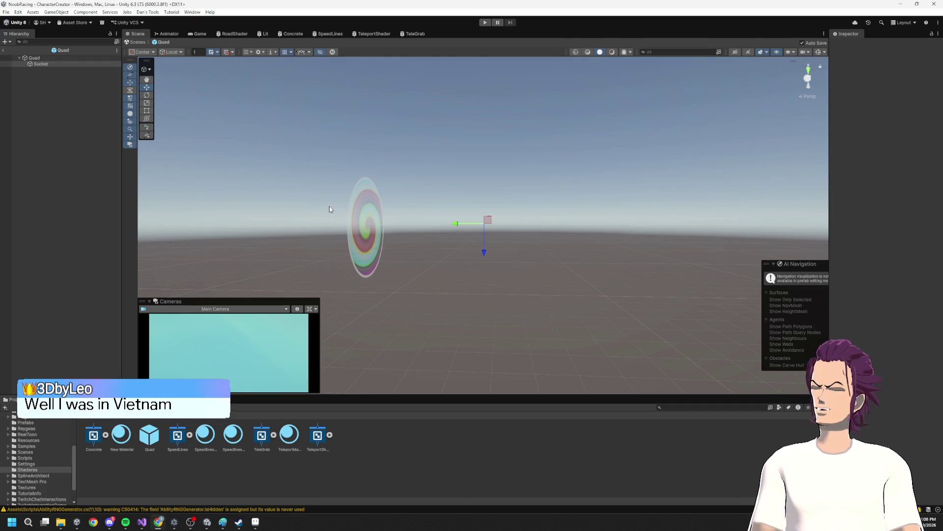
{"action": "key", "text": "ctrl+p"}
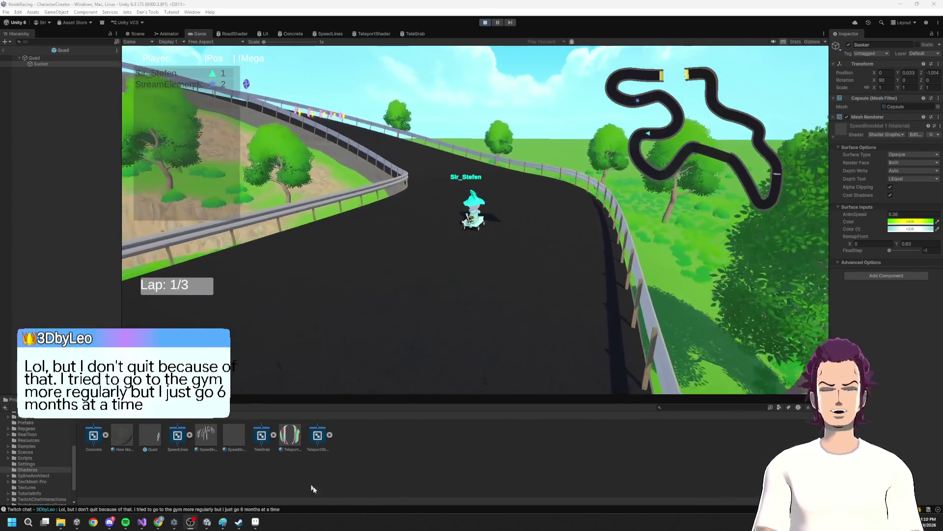
- After watching the race, bring Visual Studio back to the TeleportAnimation coroutine
{"action": "key", "text": "alt+Tab"}
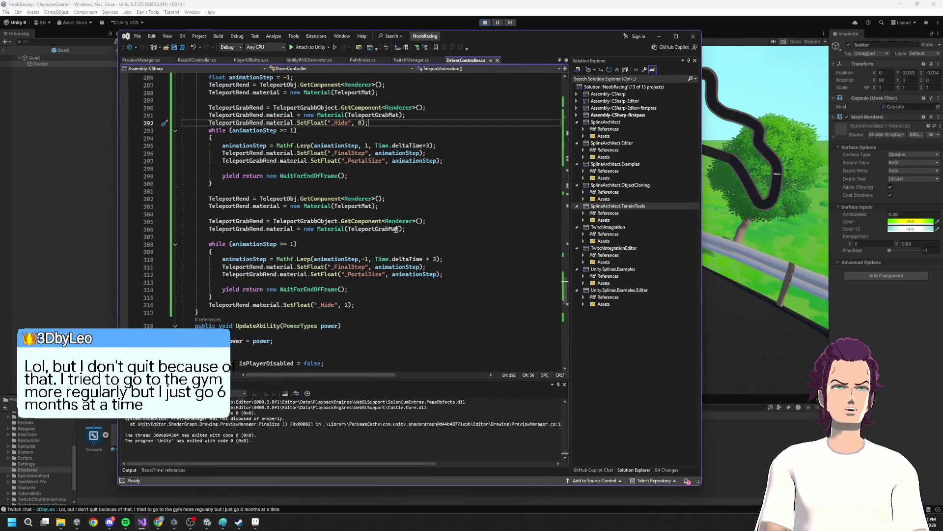
- Insert yield return new WaitForSeconds(1) between the two lerp loops and save
{"action": "scroll", "coordinate": [409, 228], "scroll_direction": "down", "scroll_amount": 16}
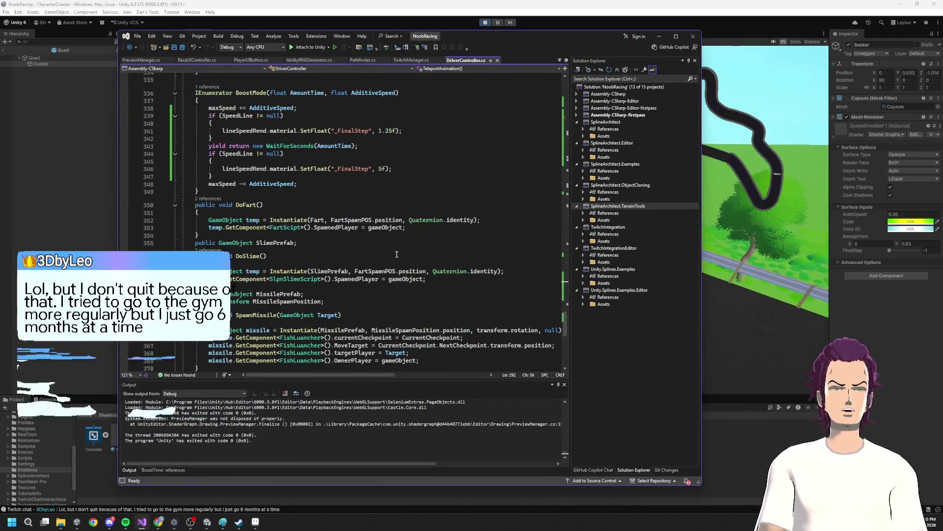
{"action": "scroll", "coordinate": [396, 254], "scroll_direction": "up", "scroll_amount": 18}
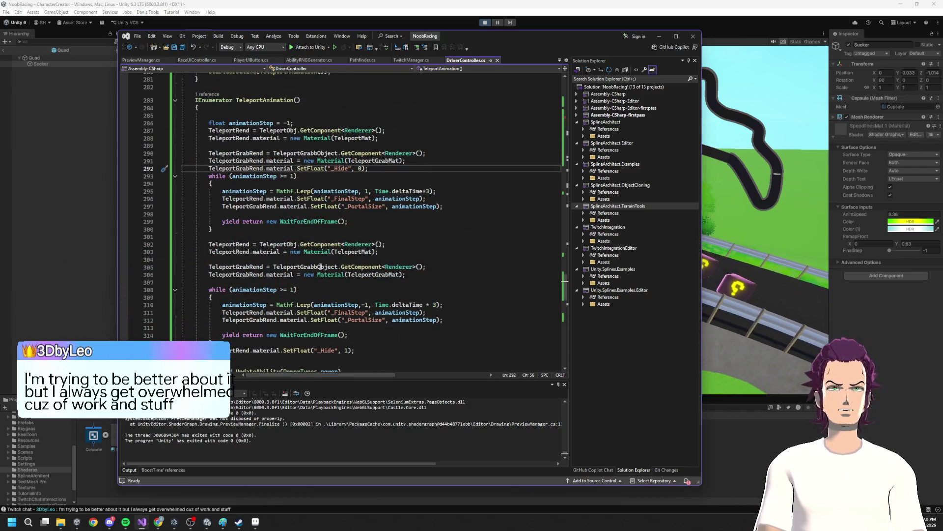
{"action": "scroll", "coordinate": [325, 263], "scroll_direction": "up", "scroll_amount": 6}
{"action": "scroll", "coordinate": [339, 270], "scroll_direction": "down", "scroll_amount": 5}
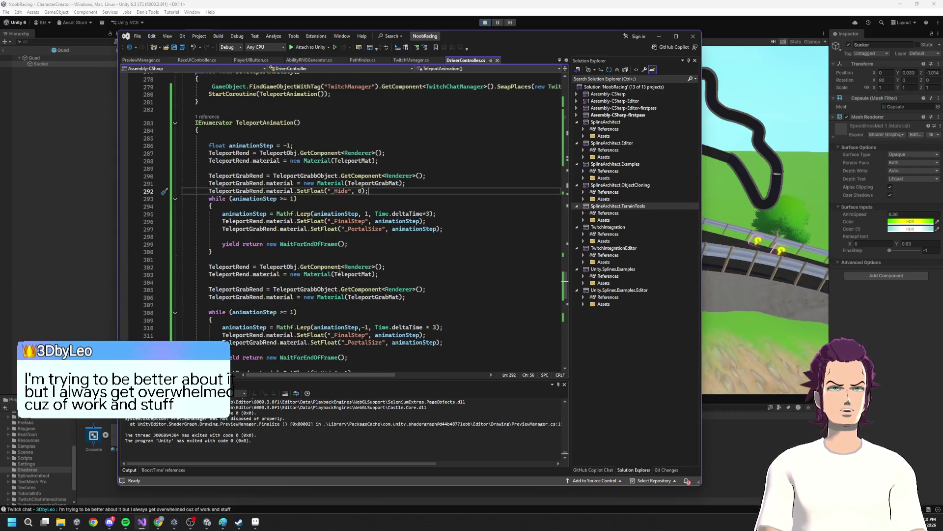
{"action": "left_click_drag", "start_coordinate": [347, 244], "coordinate": [222, 243]}
{"action": "key", "text": "ctrl+c"}
{"action": "left_click", "coordinate": [210, 259]}
{"action": "key", "text": "ctrl+v"}
{"action": "double_click", "coordinate": [303, 258]}
{"action": "type", "text": "Wa"}
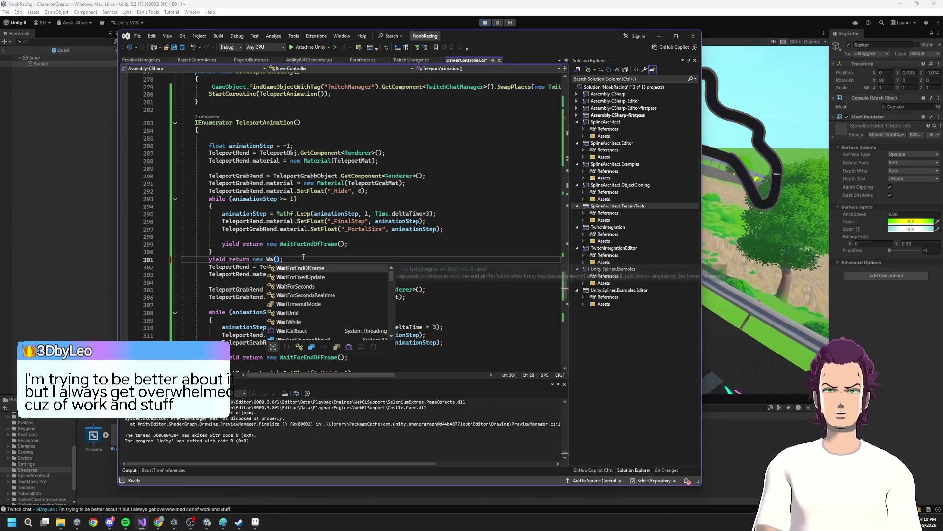
{"action": "type", "text": "(1)"}
{"action": "key", "text": "ctrl+s"}
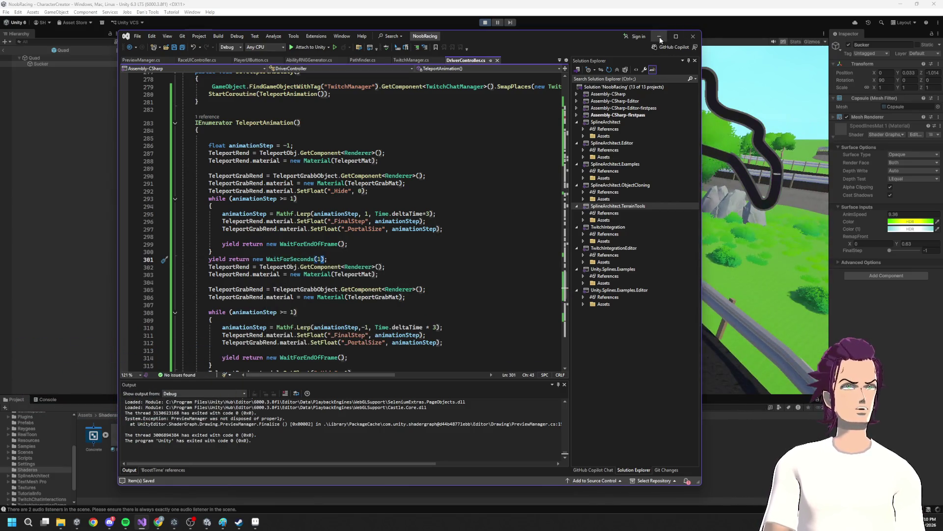
{"action": "left_click", "coordinate": [490, 19]}
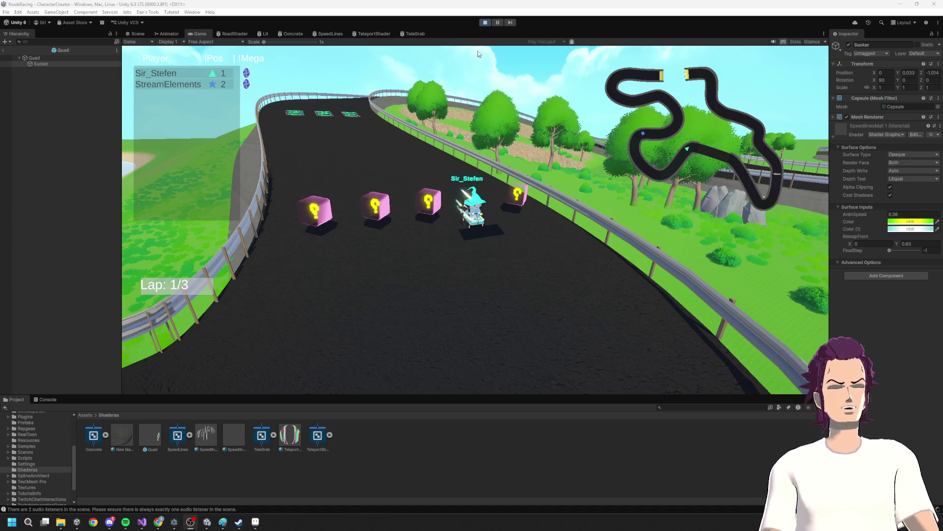
- Restart Play mode with the new code and check the Console log
{"action": "left_click", "coordinate": [489, 23]}
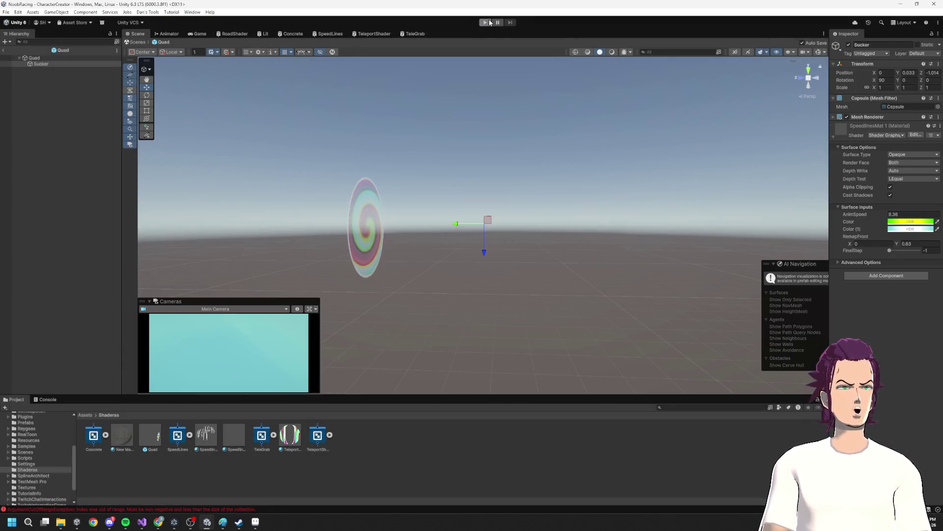
{"action": "left_click", "coordinate": [485, 23]}
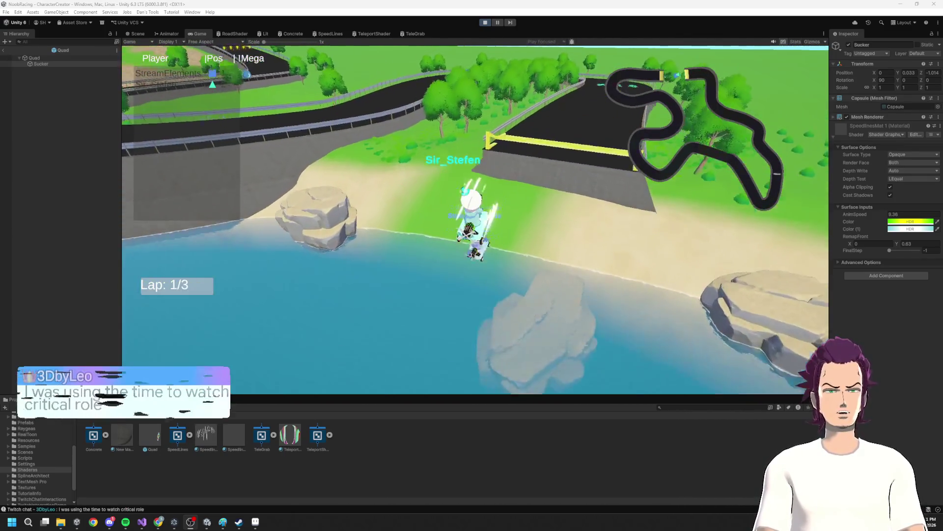
{"action": "left_click", "coordinate": [47, 399]}
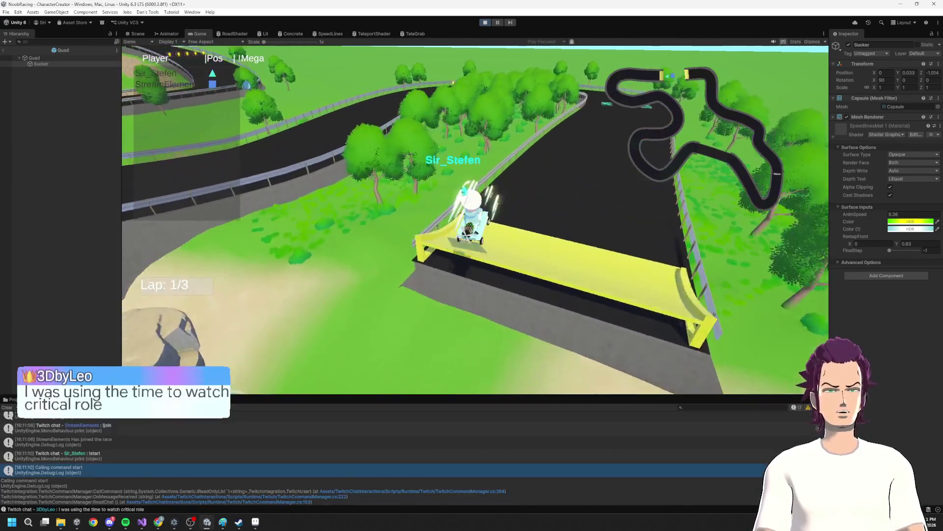
{"action": "scroll", "coordinate": [260, 445], "scroll_direction": "down", "scroll_amount": 2}
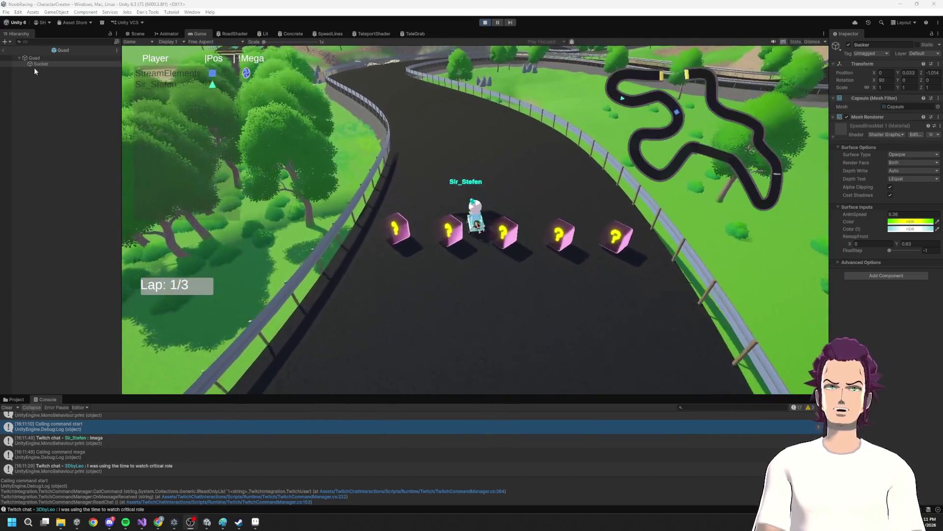
- Stop Play, drag the Sucker material's FinalStep slider to preview the portal, then return to Visual Studio
{"action": "left_click", "coordinate": [485, 23]}
{"action": "mouse_move", "coordinate": [891, 251]}
{"action": "left_mouse_down"}
{"action": "mouse_move", "coordinate": [910, 251]}
{"action": "mouse_move", "coordinate": [884, 249]}
{"action": "left_mouse_up"}
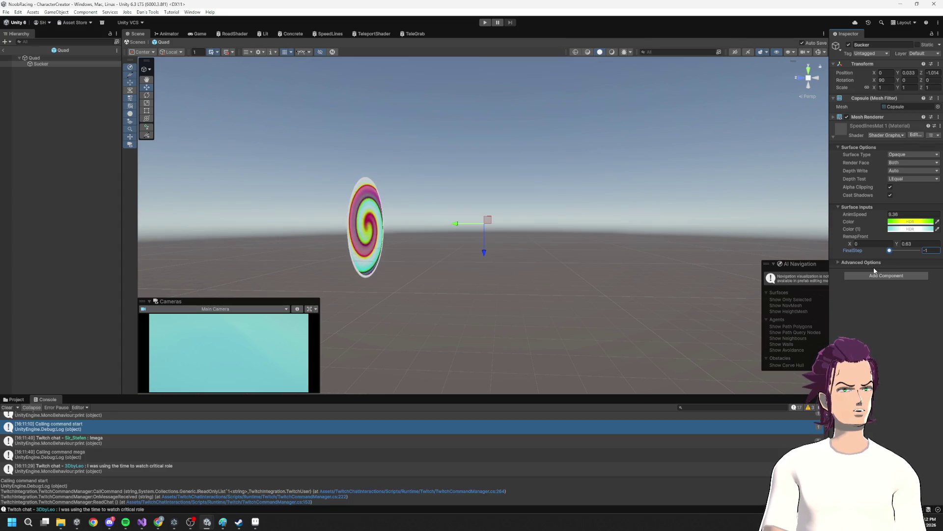
{"action": "key", "text": "alt+Tab"}
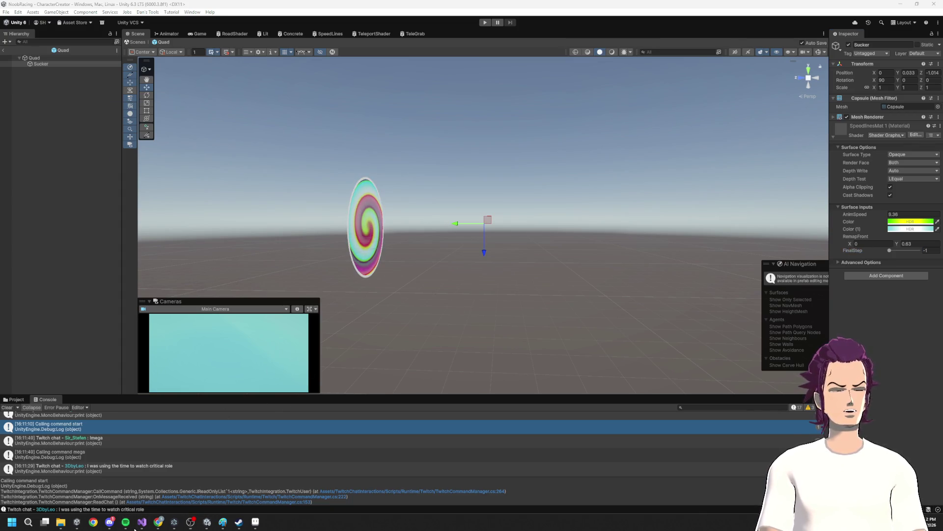
{"action": "left_click", "coordinate": [141, 523]}
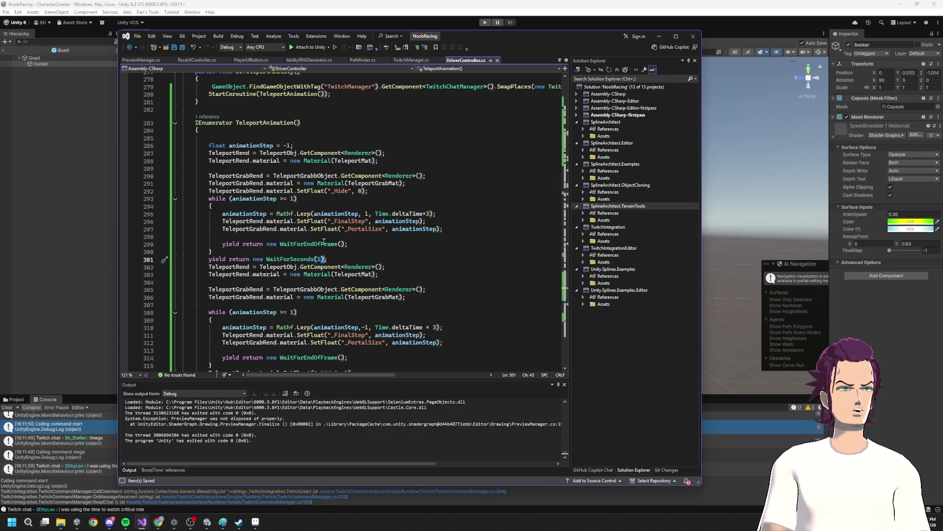
- Swap _FinalStep and _PortalSize between lines 296 and 297 of the first loop
{"action": "left_click", "coordinate": [252, 230]}
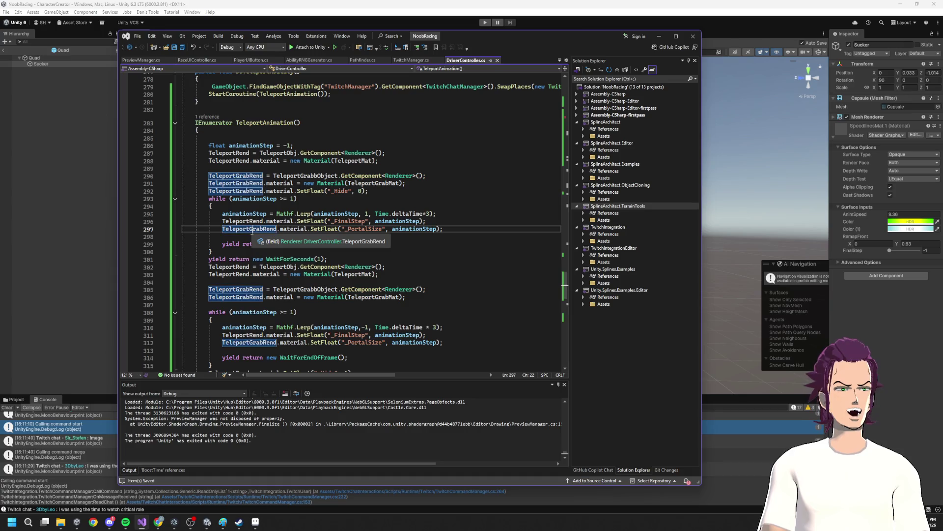
{"action": "double_click", "coordinate": [365, 230]}
{"action": "left_click", "coordinate": [351, 220]}
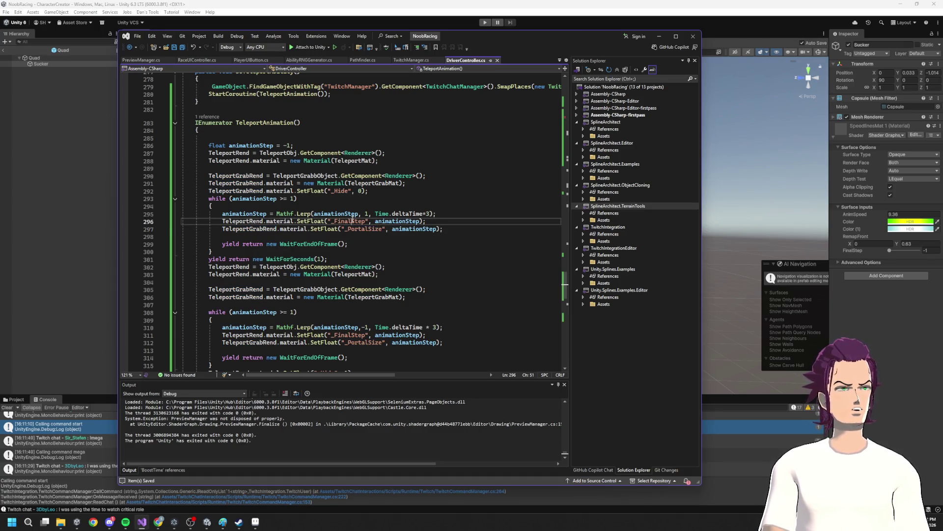
{"action": "key", "text": "ctrl+v"}
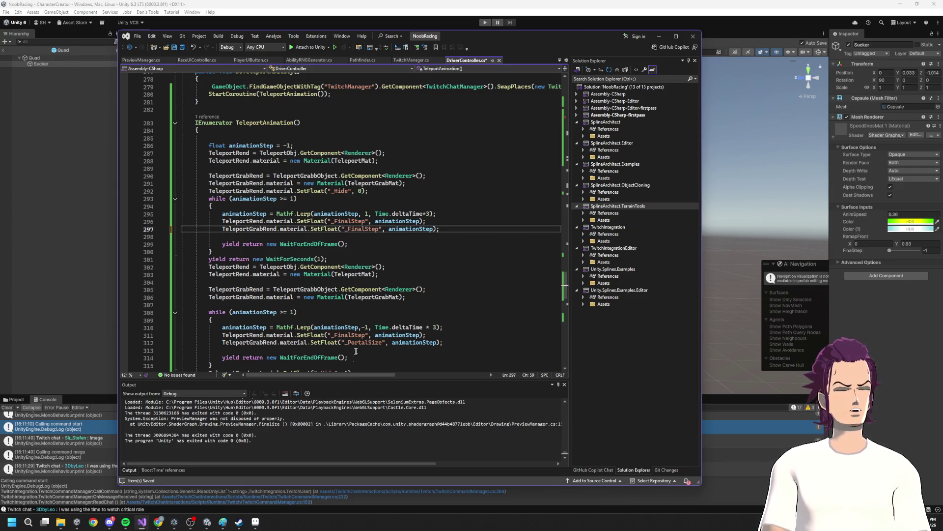
{"action": "left_click", "coordinate": [362, 342]}
{"action": "key", "text": "ctrl+c"}
{"action": "double_click", "coordinate": [352, 221]}
{"action": "key", "text": "ctrl+v"}
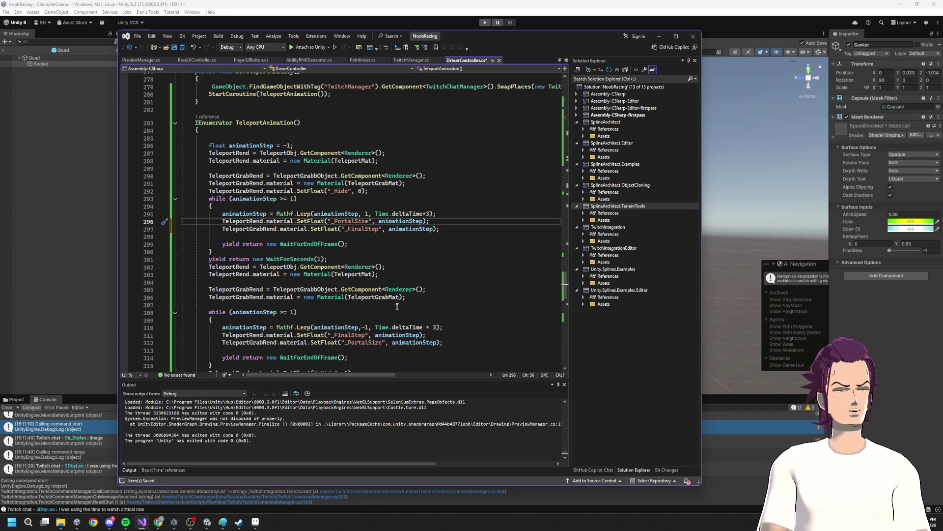
- Swap the property names on lines 311–312 to match, then let Unity reimport the script
{"action": "scroll", "coordinate": [396, 308], "scroll_direction": "down", "scroll_amount": 1}
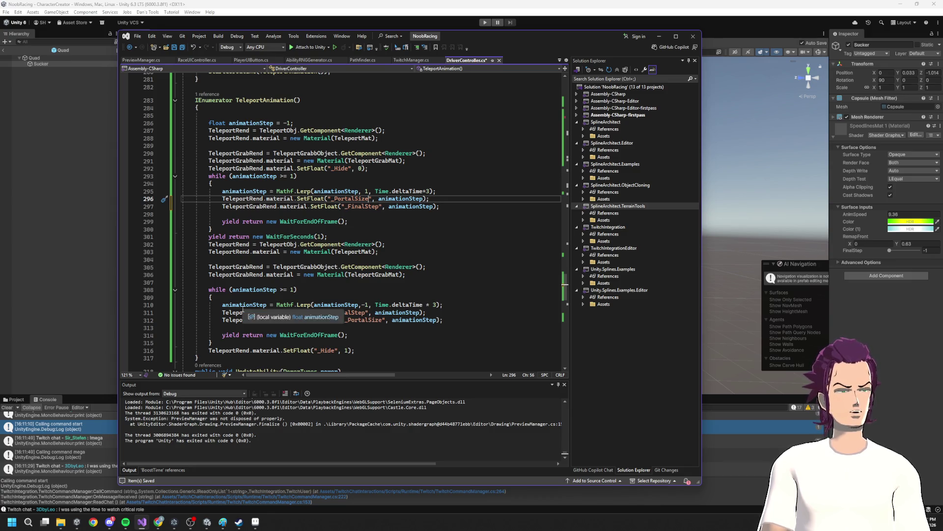
{"action": "left_click", "coordinate": [358, 313]}
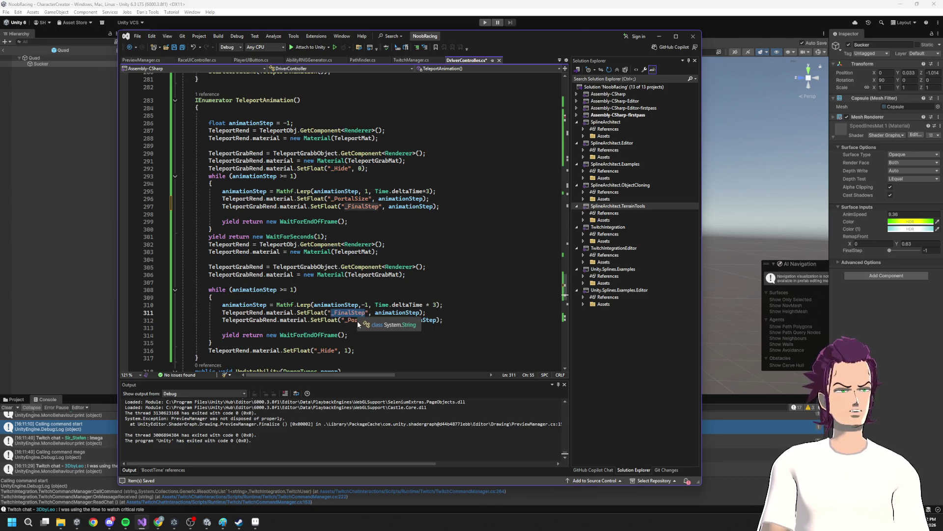
{"action": "key", "text": "ctrl+c"}
{"action": "double_click", "coordinate": [357, 321]}
{"action": "key", "text": "ctrl+v"}
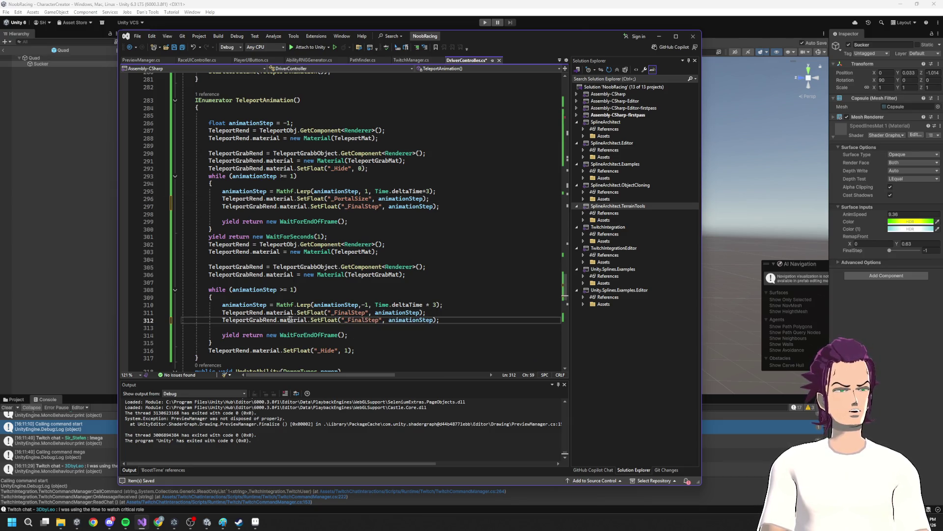
{"action": "double_click", "coordinate": [350, 198]}
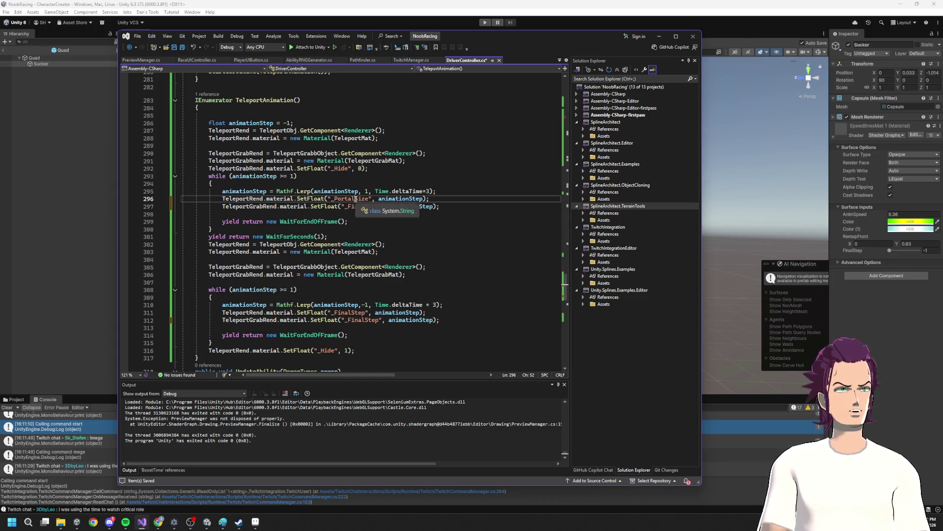
{"action": "key", "text": "ctrl+v"}
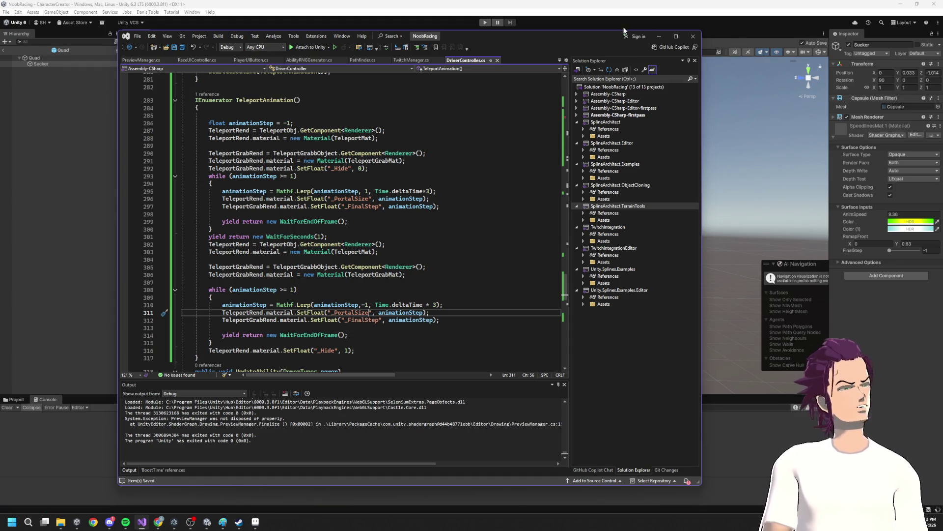
{"action": "left_click", "coordinate": [659, 38]}
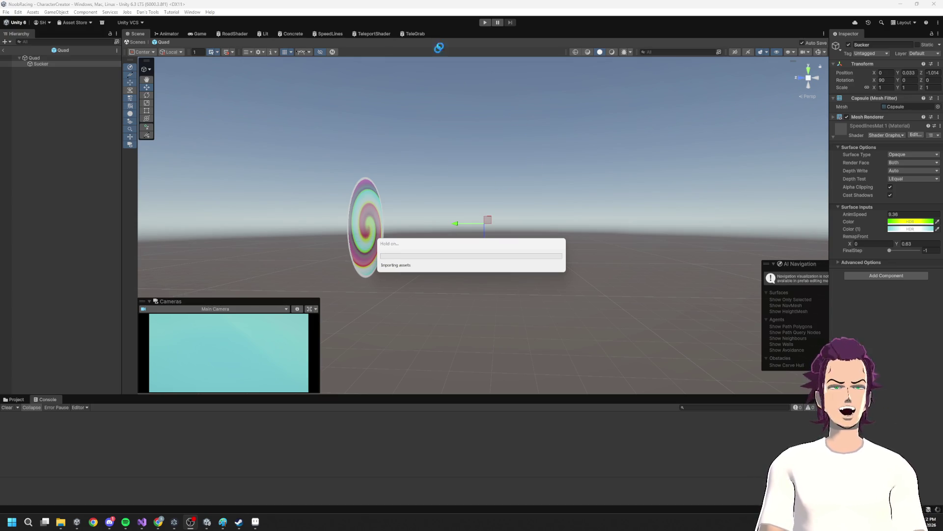
{"action": "key", "text": "alt+Tab"}
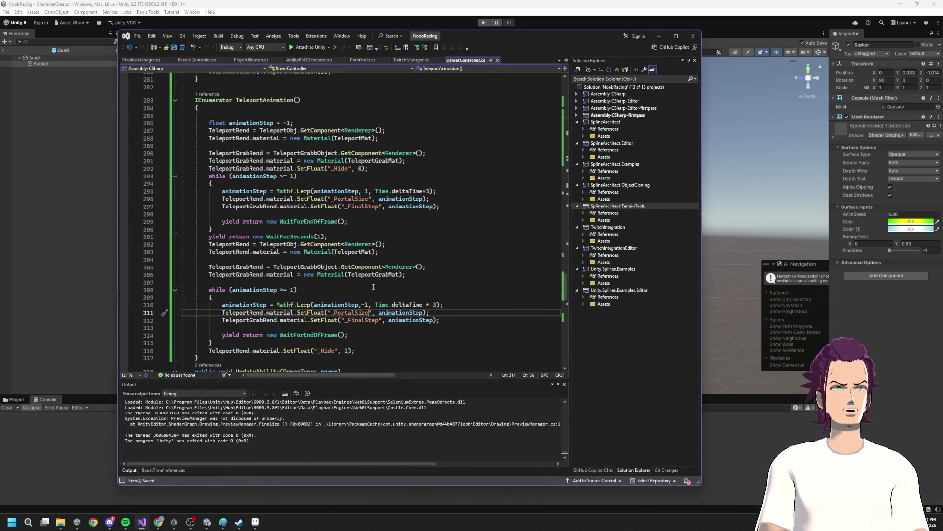
{"action": "scroll", "coordinate": [274, 141], "scroll_direction": "up", "scroll_amount": 6}
{"action": "scroll", "coordinate": [256, 158], "scroll_direction": "down", "scroll_amount": 3}
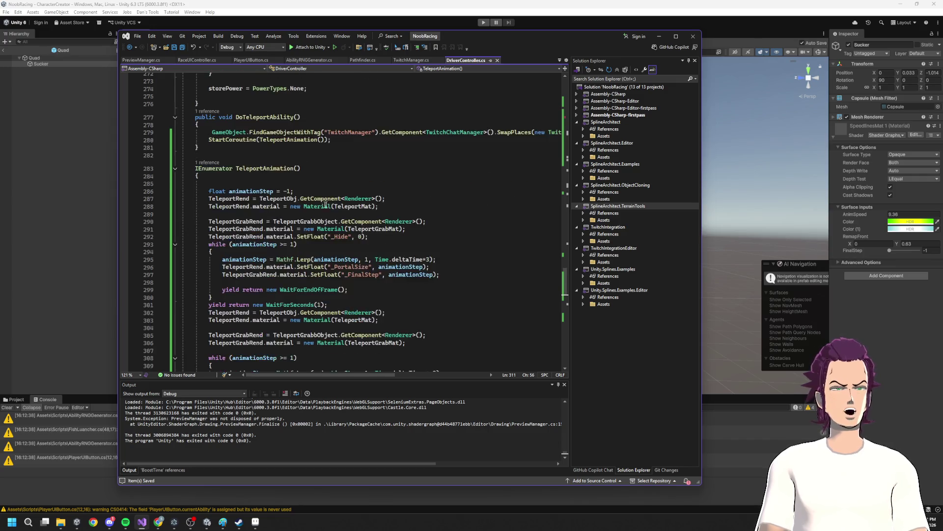
- Cut the SwapPlaces call from line 279 and paste it after the first loop as line 301
{"action": "scroll", "coordinate": [245, 163], "scroll_direction": "up", "scroll_amount": 1}
{"action": "left_click_drag", "start_coordinate": [208, 156], "coordinate": [571, 152]}
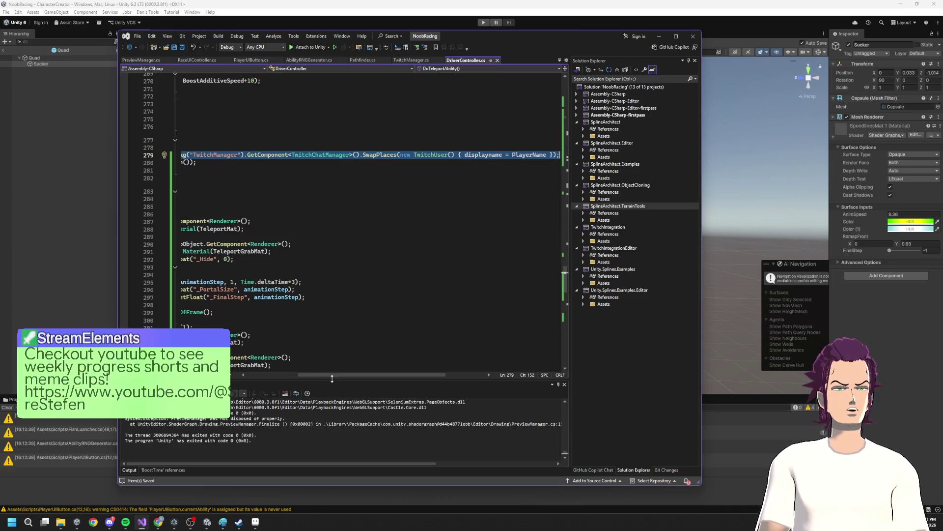
{"action": "key", "text": "Delete"}
{"action": "scroll", "coordinate": [275, 285], "scroll_direction": "down", "scroll_amount": 1}
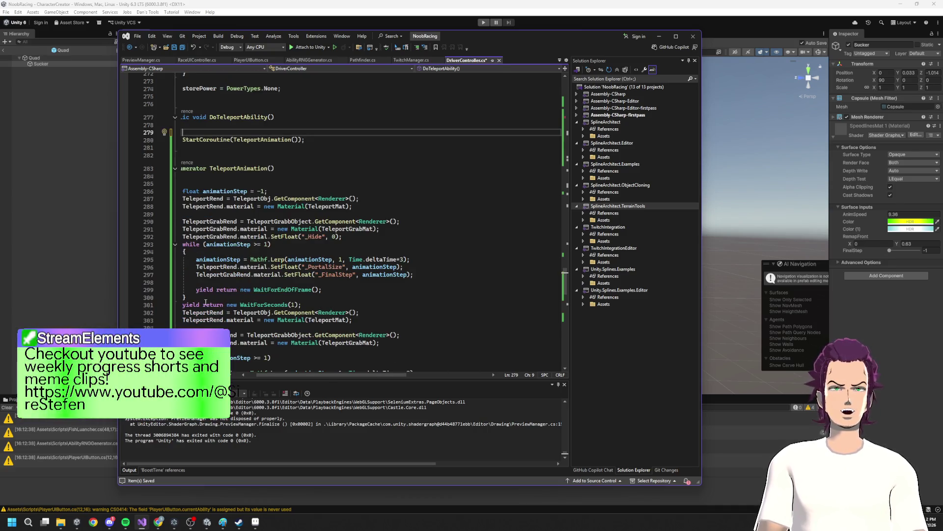
{"action": "left_click", "coordinate": [235, 298]}
{"action": "key", "text": "Return"}
{"action": "key", "text": "ctrl+v"}
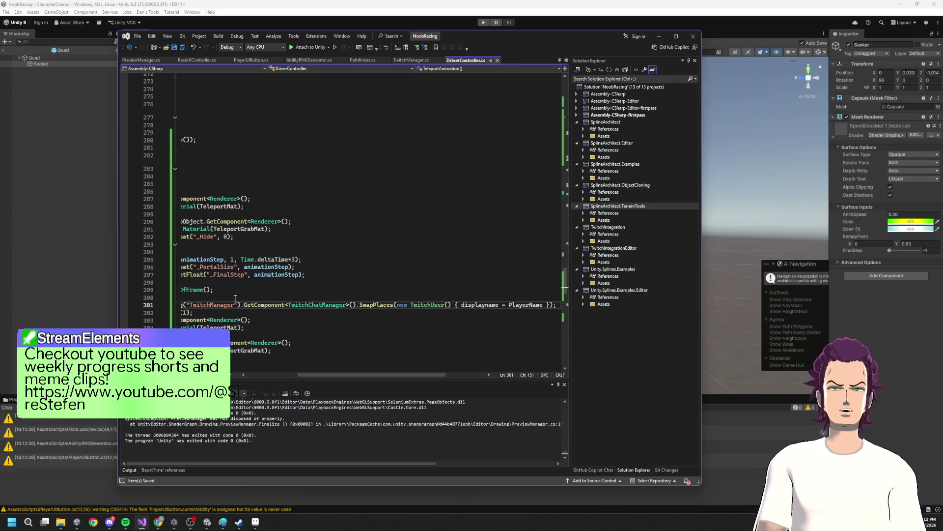
{"action": "left_click_drag", "start_coordinate": [322, 377], "coordinate": [269, 376]}
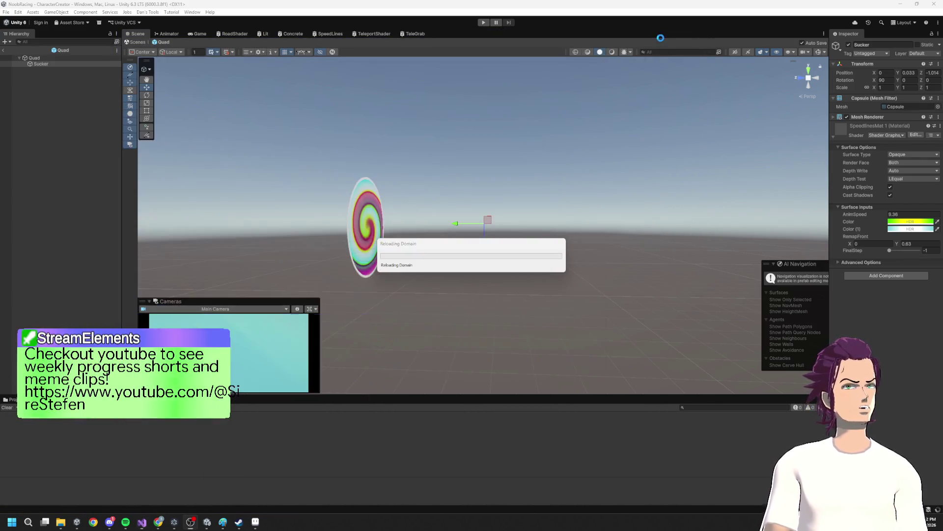
{"action": "left_click", "coordinate": [484, 22]}
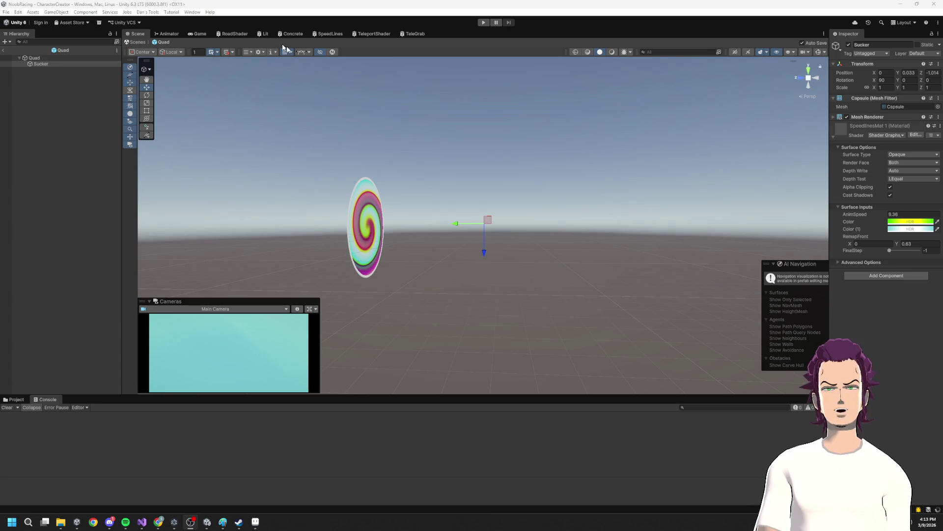
- Play a test race, glance at the Scene view, stop Play, and return to Visual Studio
{"action": "left_click", "coordinate": [483, 22]}
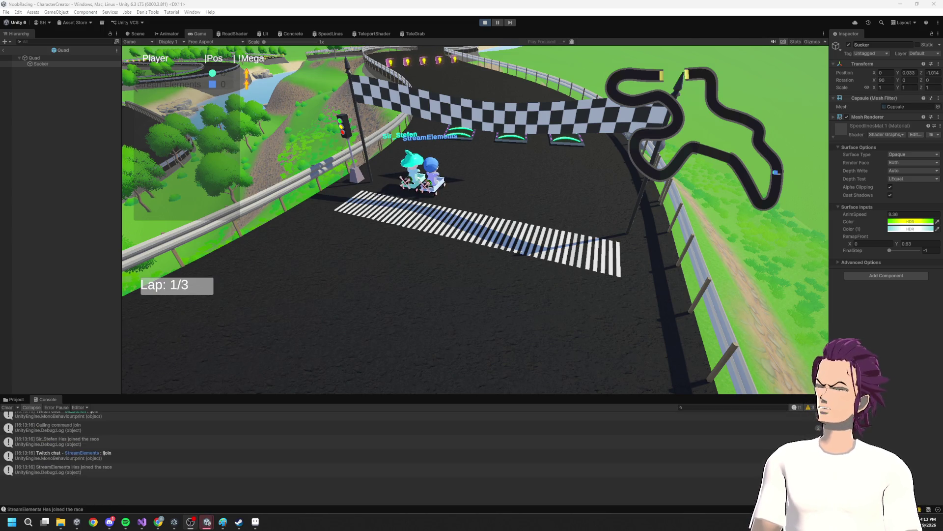
{"action": "left_click", "coordinate": [137, 33]}
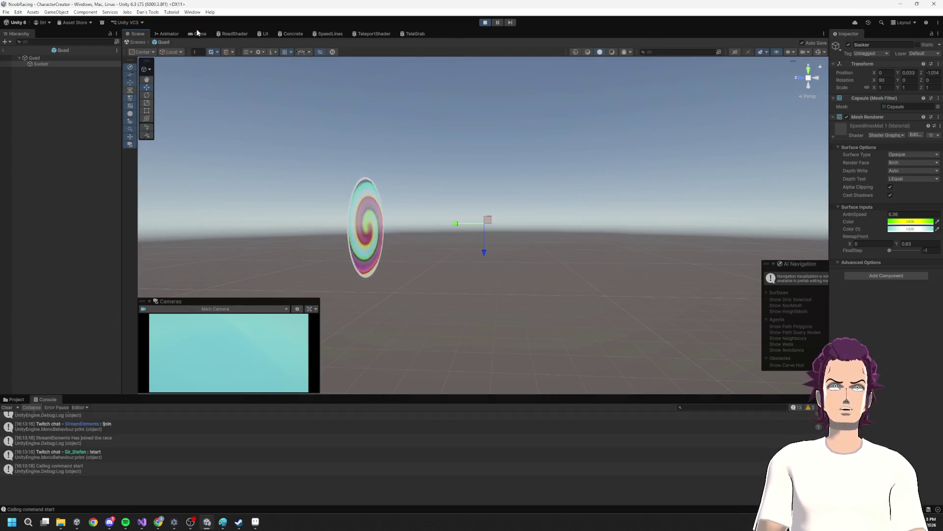
{"action": "left_click", "coordinate": [197, 34]}
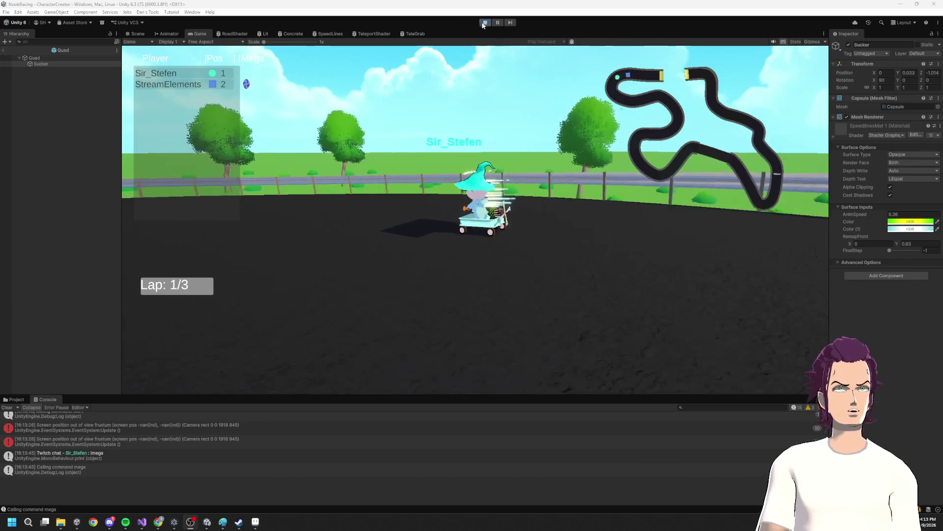
{"action": "left_click", "coordinate": [484, 22]}
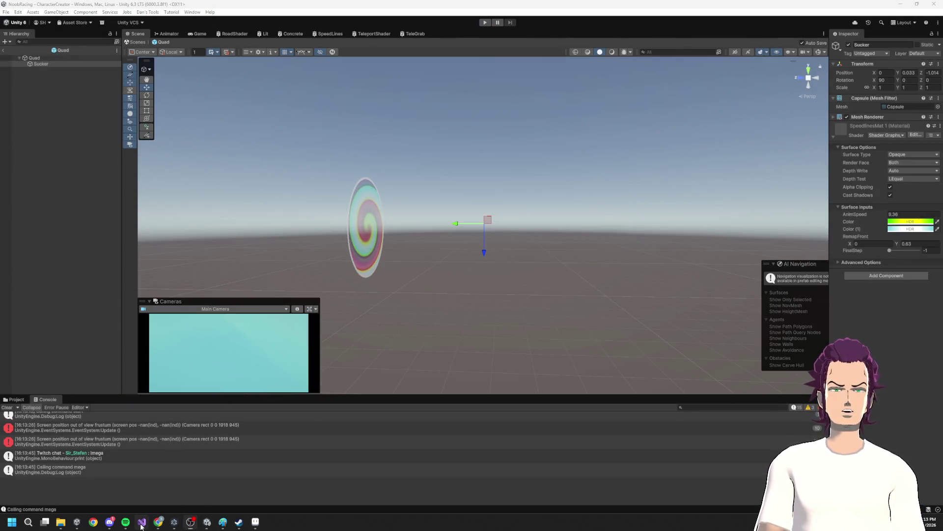
{"action": "left_click", "coordinate": [142, 525]}
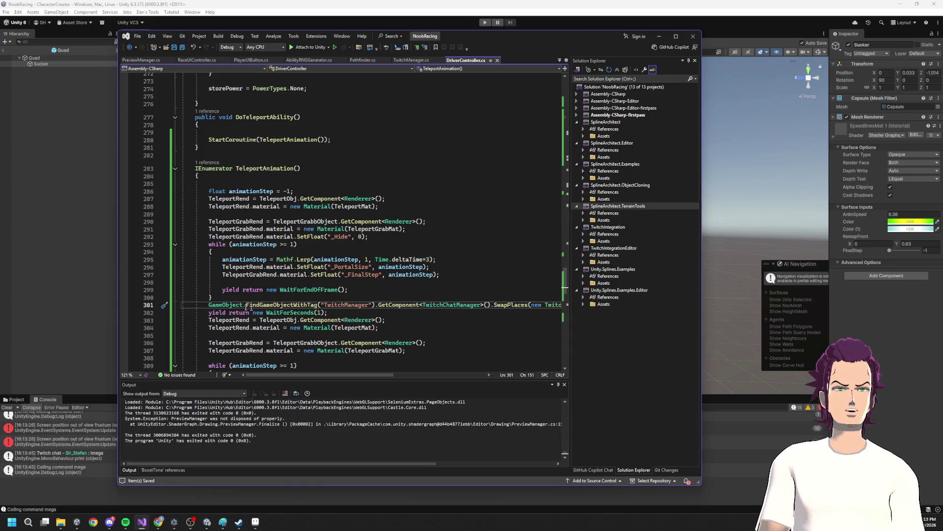
- Move the SwapPlaces call from before the wait to below yield return new WaitForSeconds(1)
{"action": "left_click", "coordinate": [202, 306]}
{"action": "key", "text": "shift+End"}
{"action": "key", "text": "Delete"}
{"action": "left_click", "coordinate": [334, 311]}
{"action": "key", "text": "Return"}
{"action": "key", "text": "ctrl+v"}
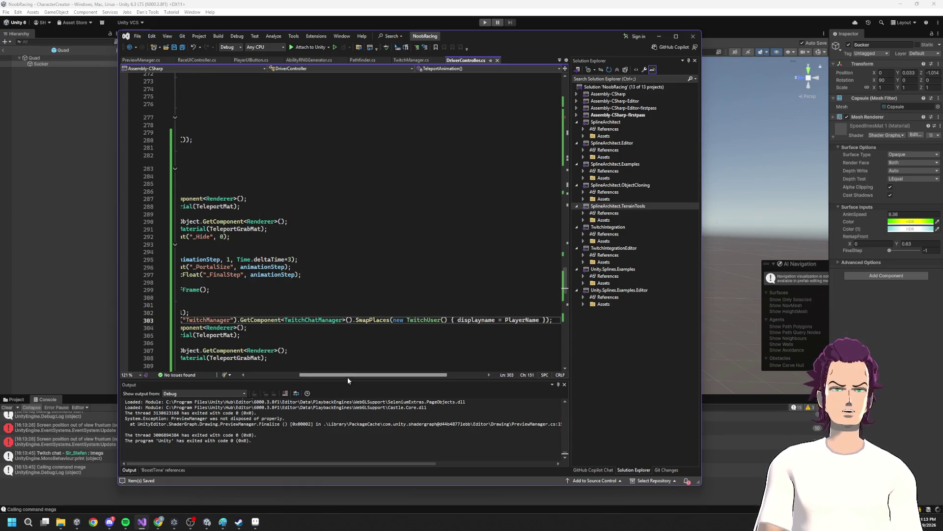
- Review the animationStep uses and go to the first Lerp line to drop its *3 multiplier
{"action": "left_click_drag", "start_coordinate": [347, 376], "coordinate": [248, 380]}
{"action": "left_click_drag", "start_coordinate": [336, 311], "coordinate": [181, 313]}
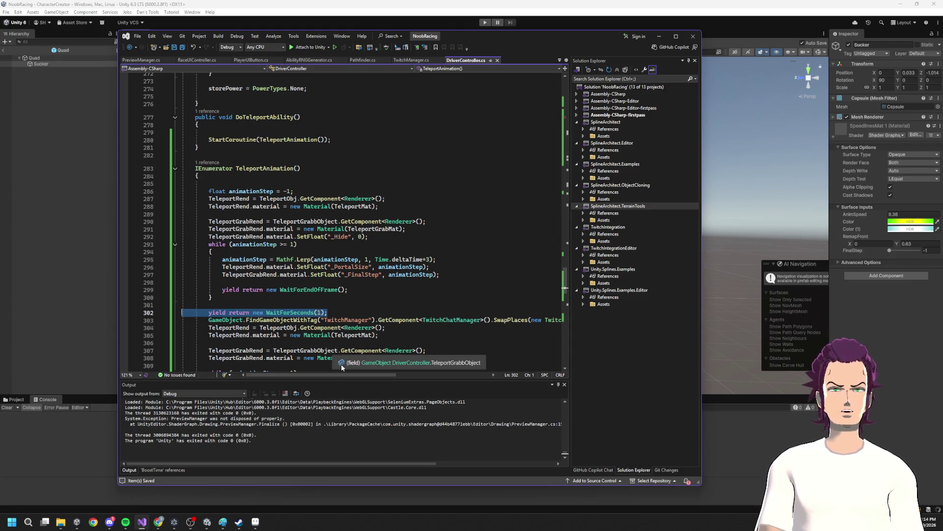
{"action": "left_click", "coordinate": [260, 244]}
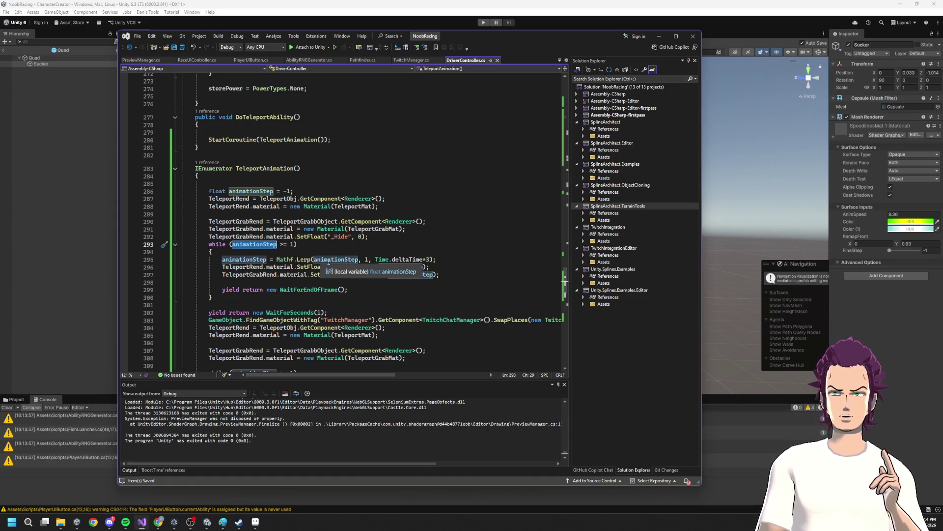
{"action": "left_click", "coordinate": [452, 259]}
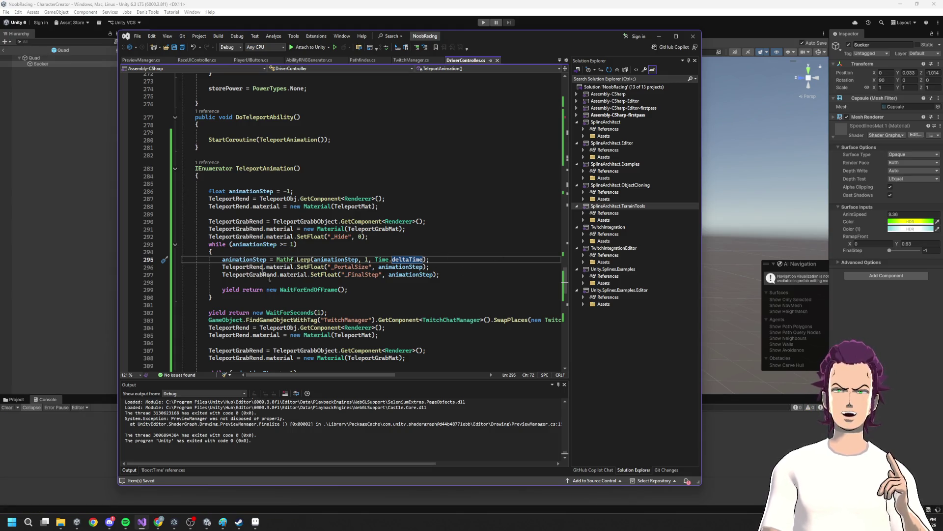
{"action": "mouse_move", "coordinate": [367, 288]}
{"action": "left_mouse_down"}
{"action": "mouse_move", "coordinate": [300, 267]}
{"action": "mouse_move", "coordinate": [299, 281]}
{"action": "left_mouse_up"}
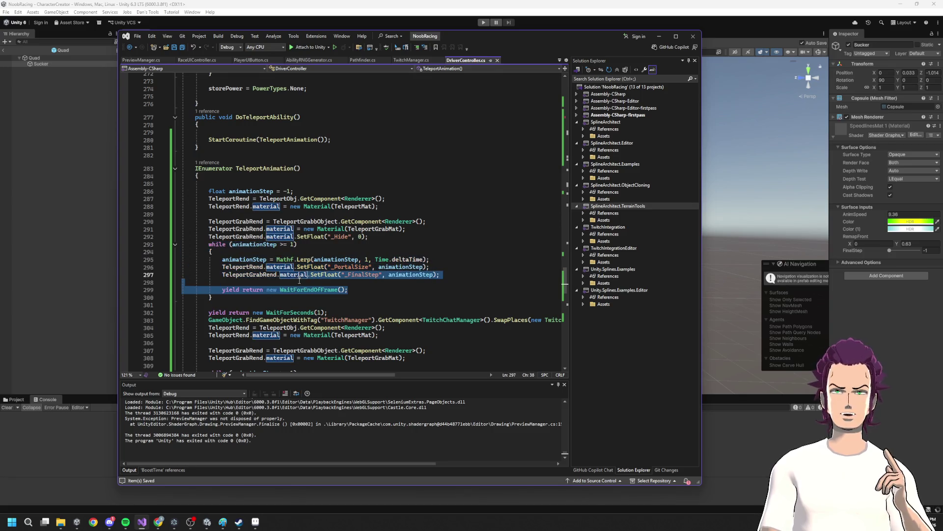
{"action": "left_click", "coordinate": [297, 278]}
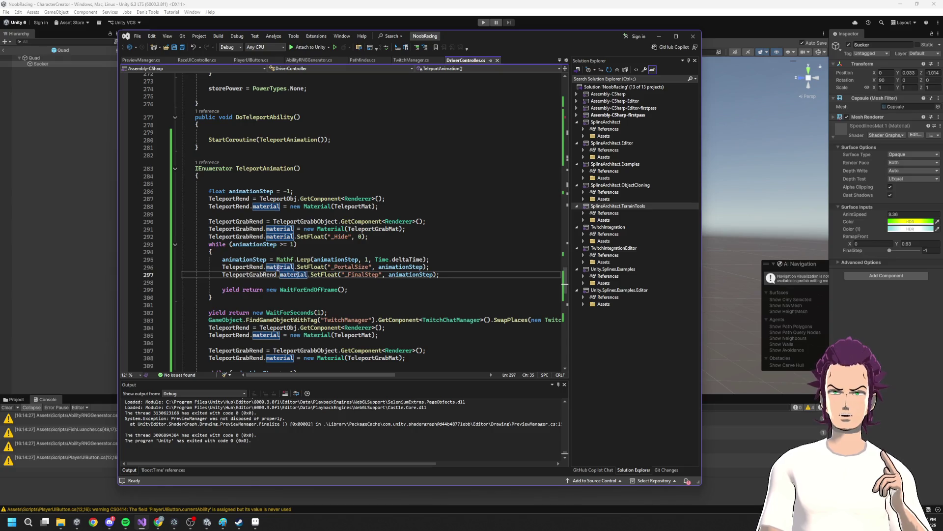
{"action": "mouse_move", "coordinate": [200, 239]}
{"action": "left_mouse_down"}
{"action": "mouse_move", "coordinate": [278, 289]}
{"action": "mouse_move", "coordinate": [254, 286]}
{"action": "left_mouse_up"}
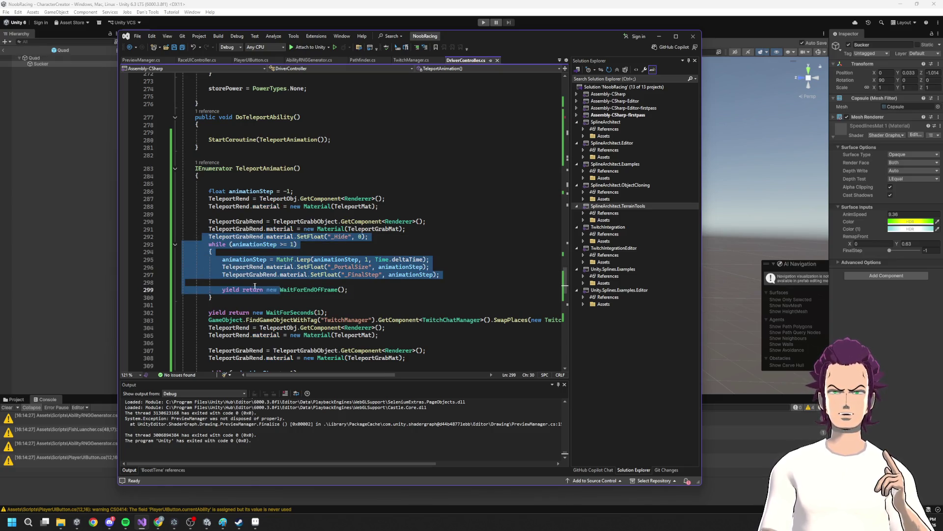
{"action": "left_click", "coordinate": [304, 309]}
{"action": "triple_click", "coordinate": [274, 322]}
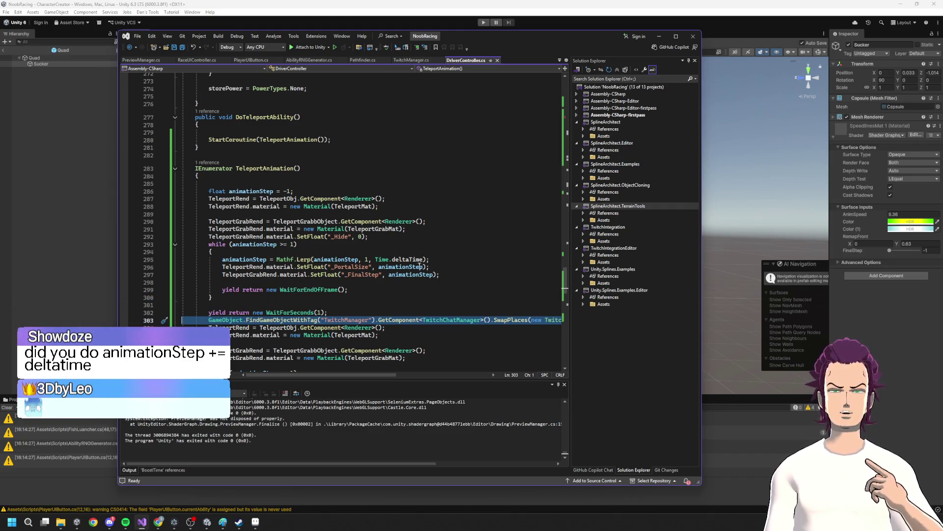
{"action": "left_click_drag", "start_coordinate": [430, 259], "coordinate": [308, 256]}
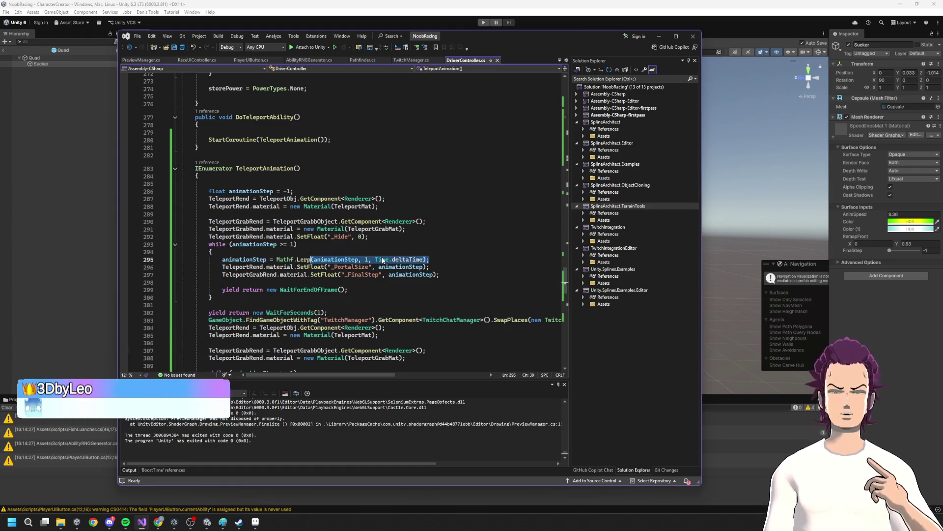
{"action": "left_click", "coordinate": [423, 260]}
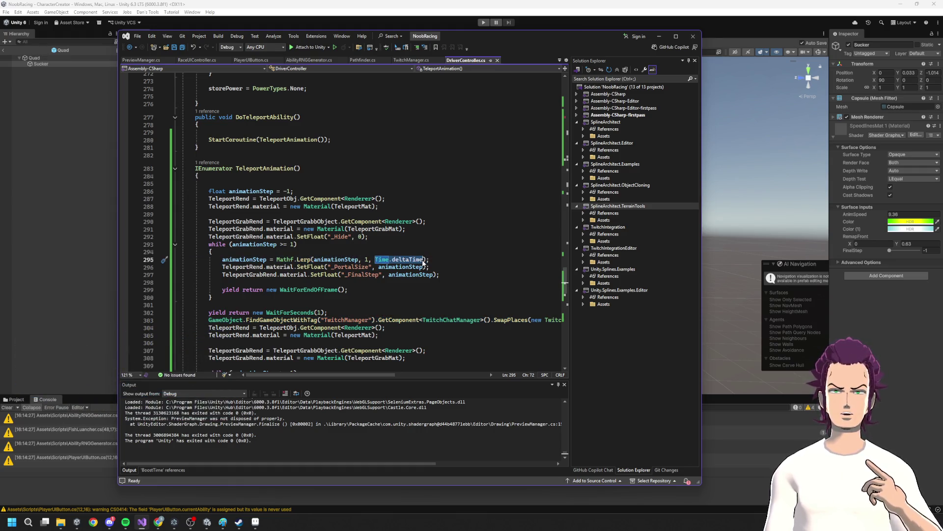
{"action": "double_click", "coordinate": [323, 260]}
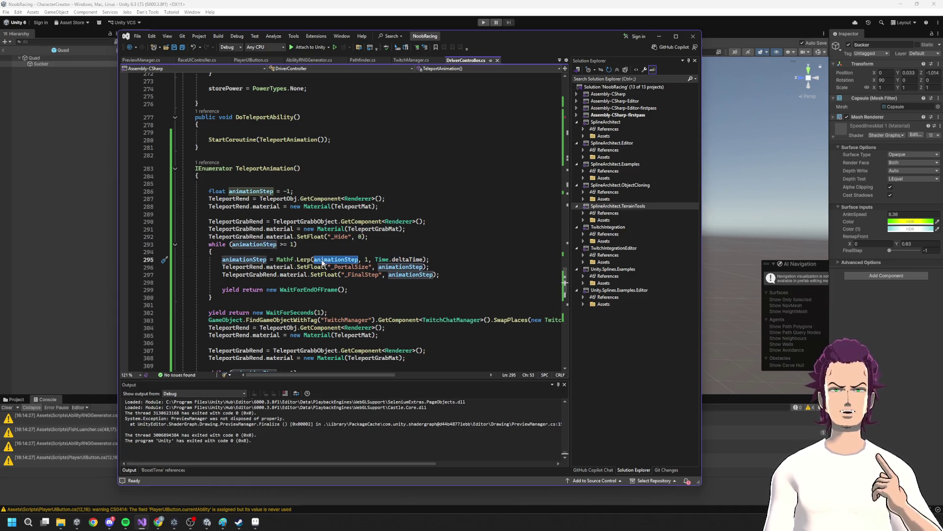
{"action": "double_click", "coordinate": [367, 259]}
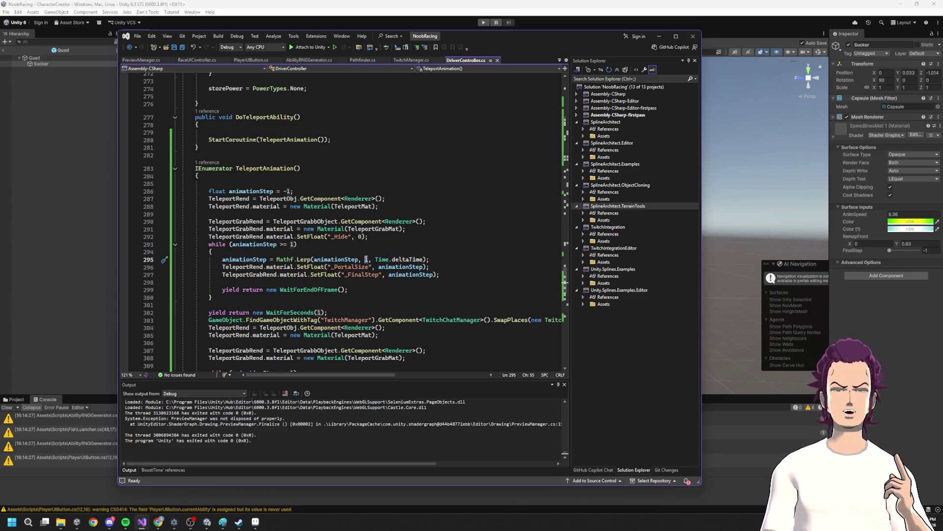
{"action": "left_click_drag", "start_coordinate": [294, 191], "coordinate": [279, 191]}
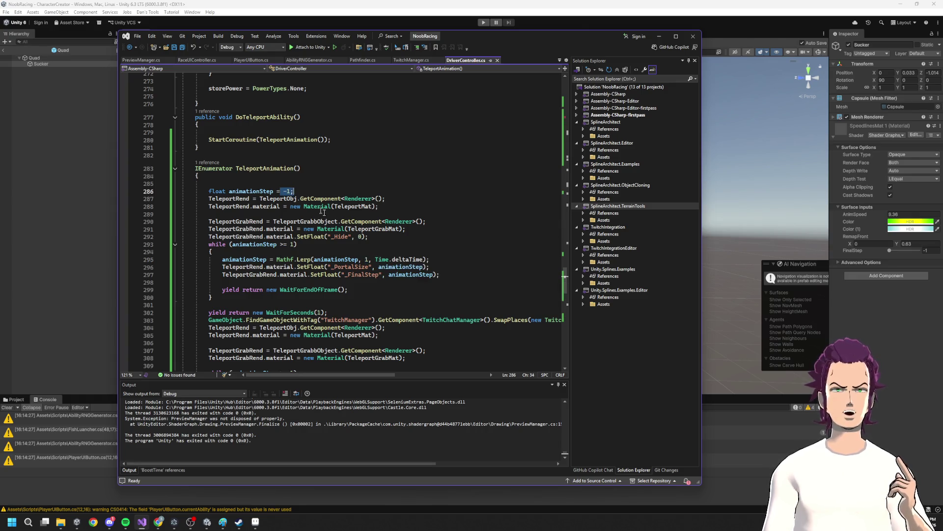
{"action": "left_click_drag", "start_coordinate": [376, 259], "coordinate": [424, 260]}
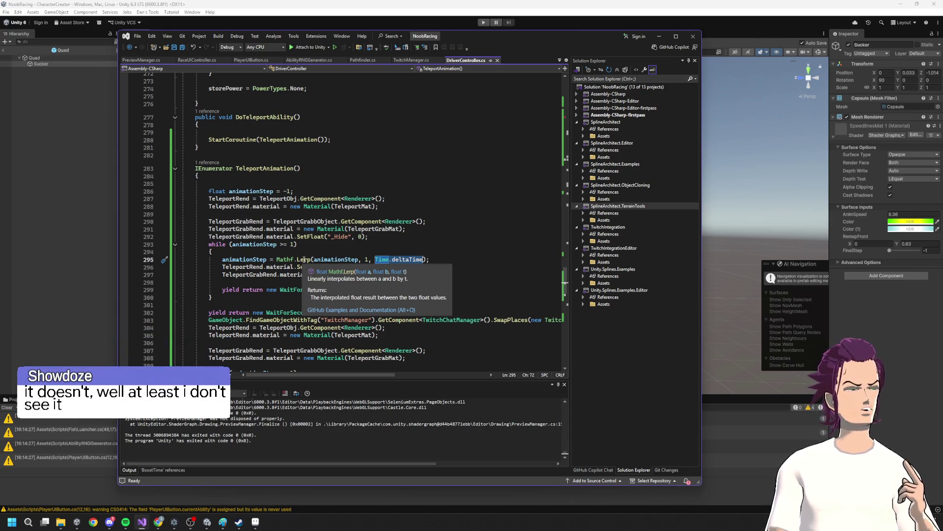
{"action": "left_click", "coordinate": [304, 258]}
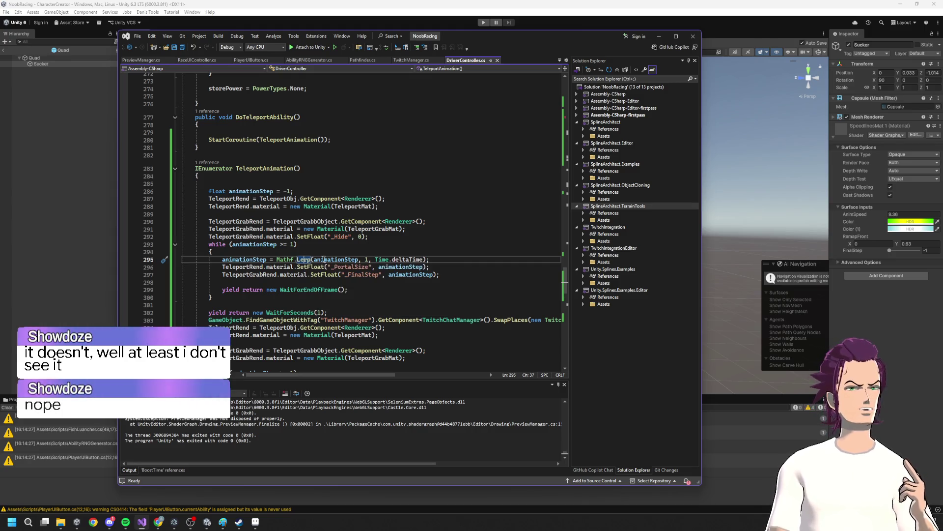
{"action": "left_click_drag", "start_coordinate": [429, 259], "coordinate": [277, 259]}
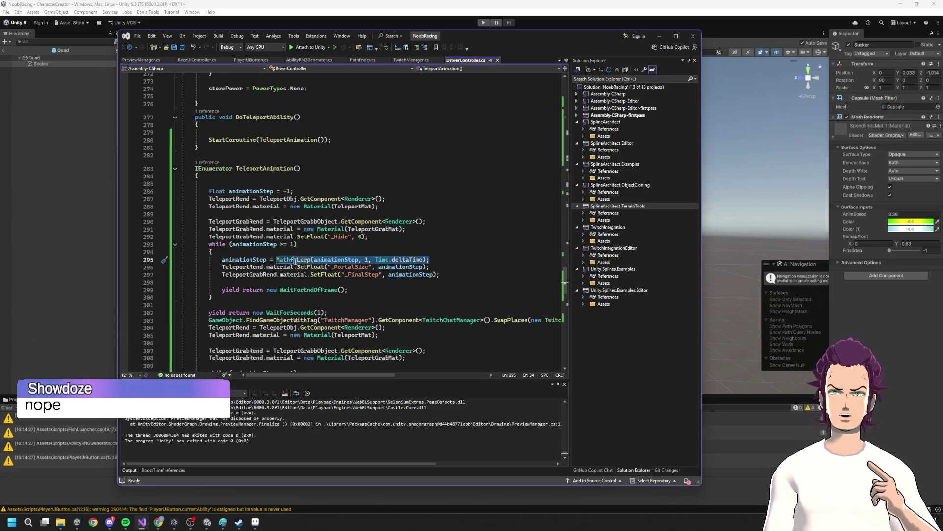
{"action": "left_click", "coordinate": [403, 260]}
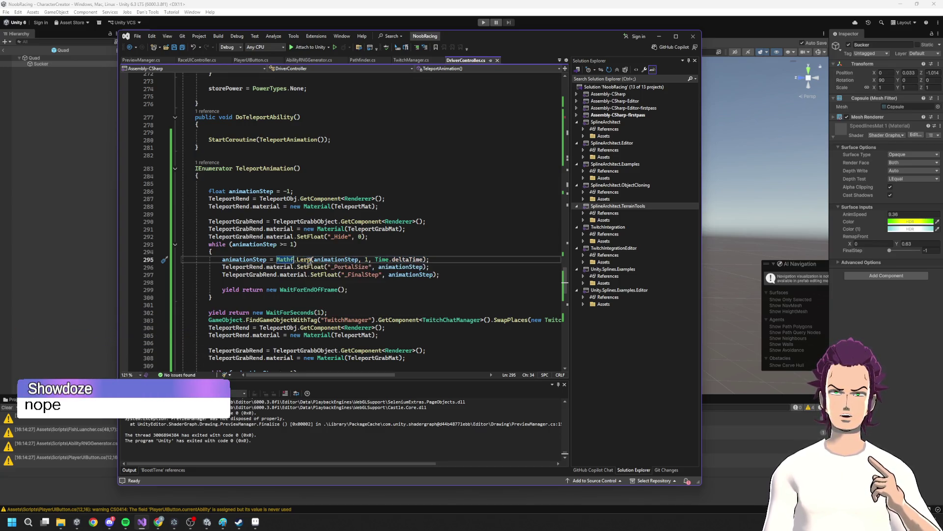
{"action": "double_click", "coordinate": [403, 259]}
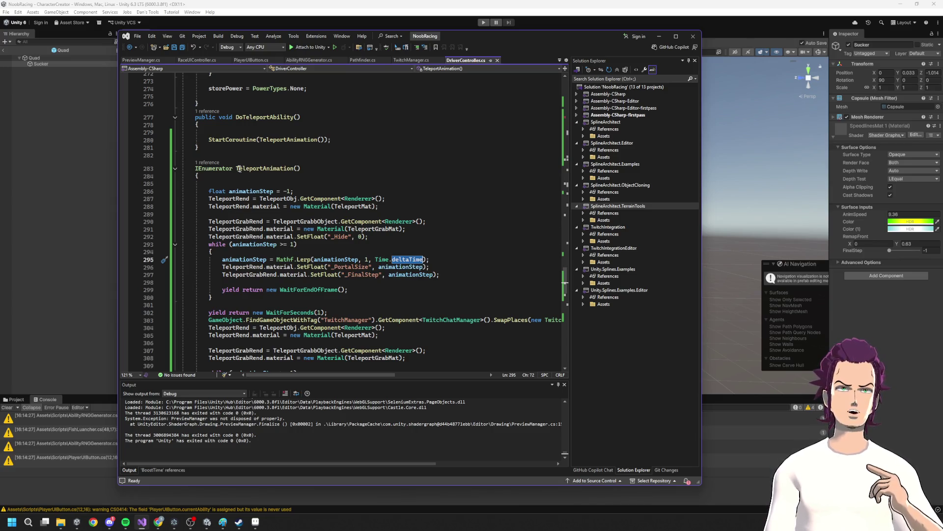
{"action": "mouse_move", "coordinate": [194, 164]}
{"action": "left_mouse_down"}
{"action": "mouse_move", "coordinate": [327, 177]}
{"action": "mouse_move", "coordinate": [329, 168]}
{"action": "left_mouse_up"}
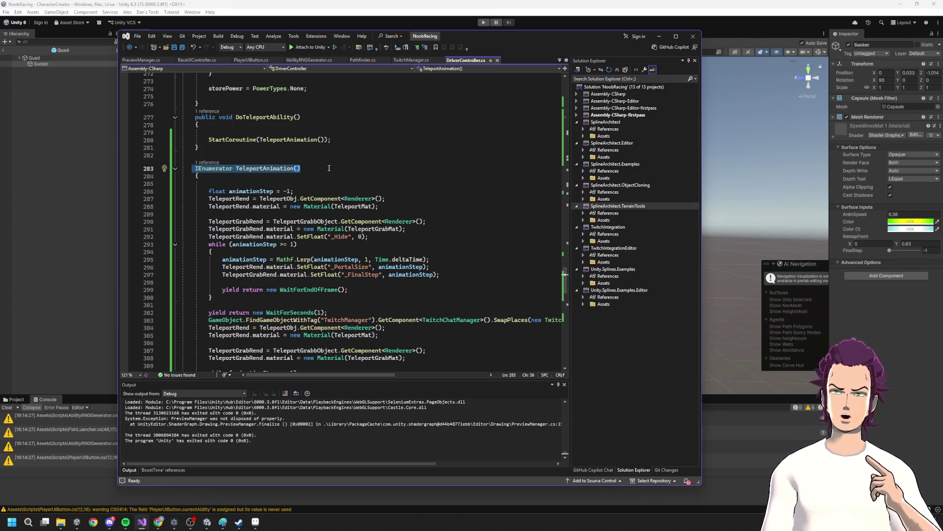
{"action": "left_click", "coordinate": [484, 22]}
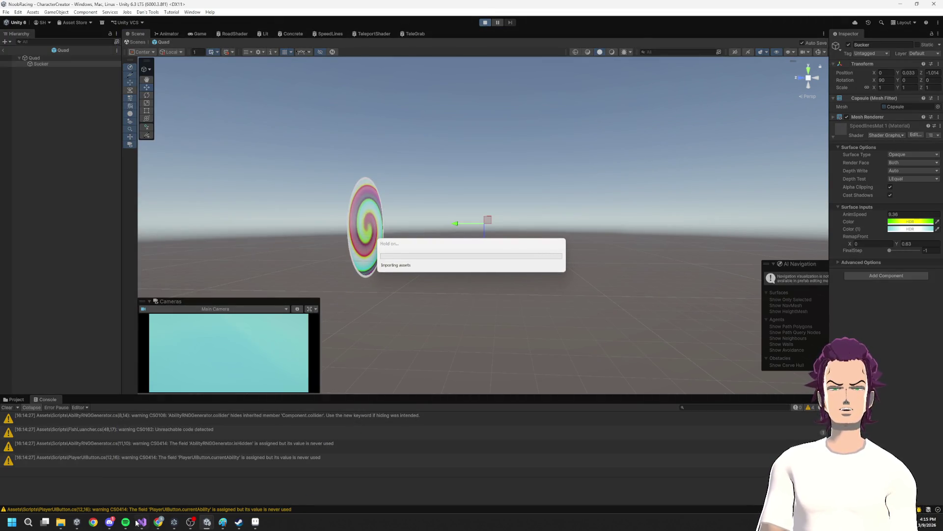
{"action": "left_click", "coordinate": [141, 522]}
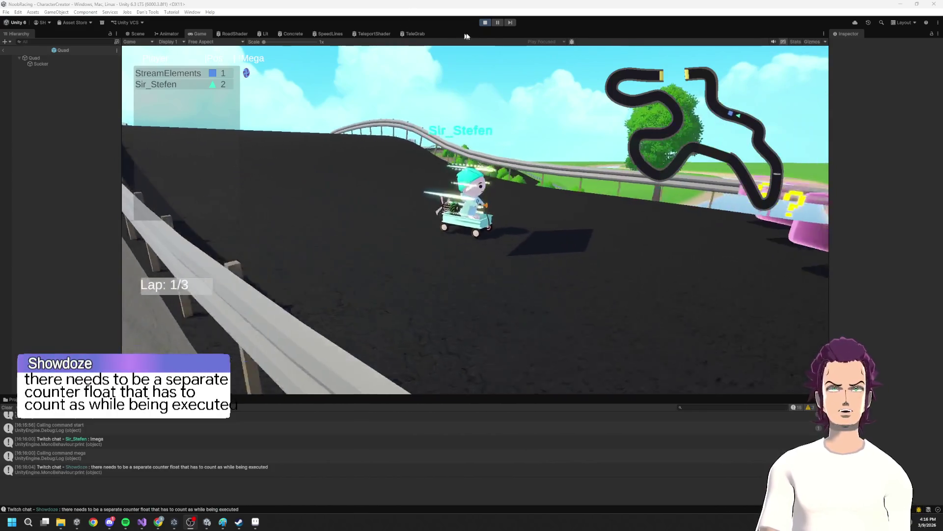
{"action": "left_click", "coordinate": [485, 22]}
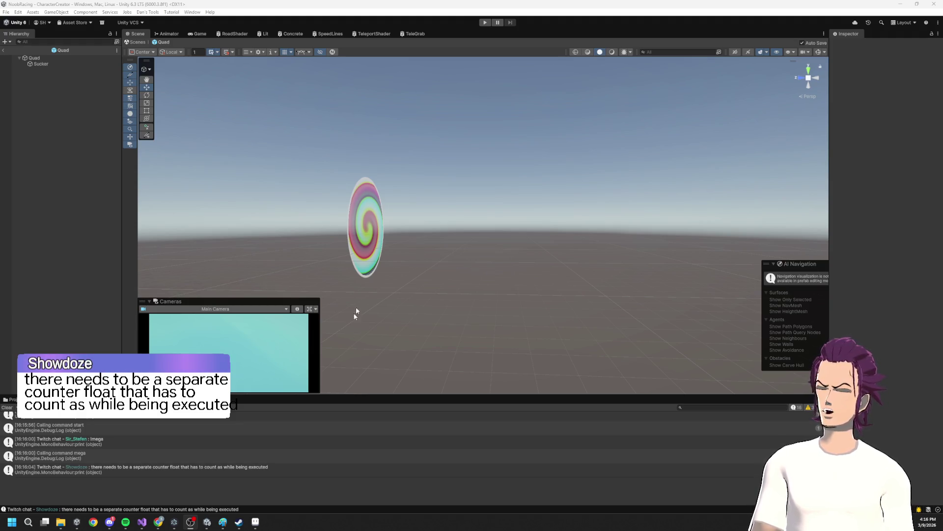
{"action": "left_click", "coordinate": [142, 522]}
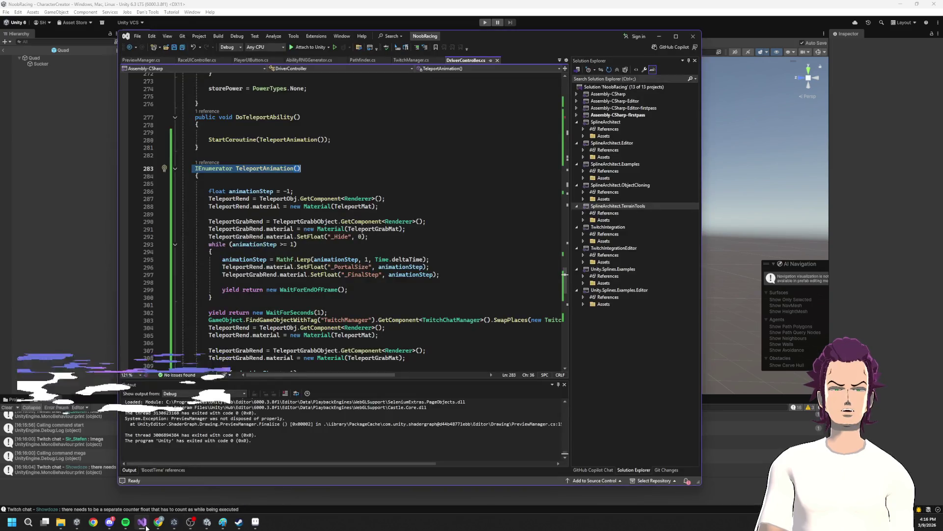
{"action": "mouse_move", "coordinate": [322, 361]}
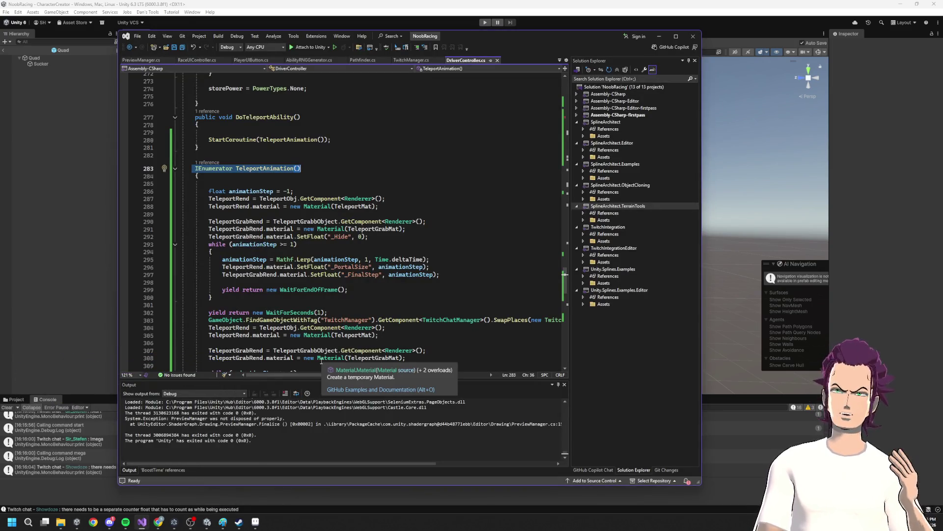
{"action": "mouse_move", "coordinate": [346, 261]}
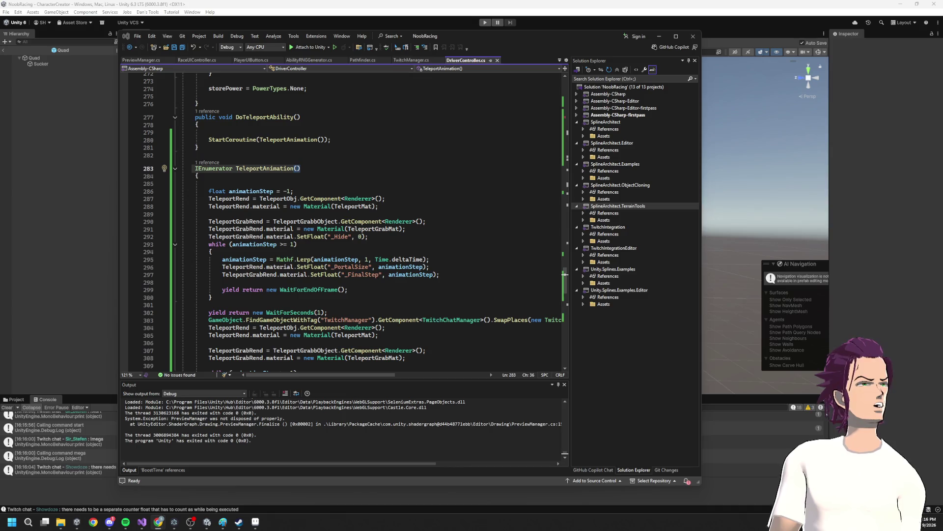
- Search 'unity mathf lerp' and open the Mathf.Lerp Scripting API page at its code example
{"action": "left_click", "coordinate": [639, 192]}
{"action": "type", "text": "unity mathf lerp"}
{"action": "key", "text": "Return"}
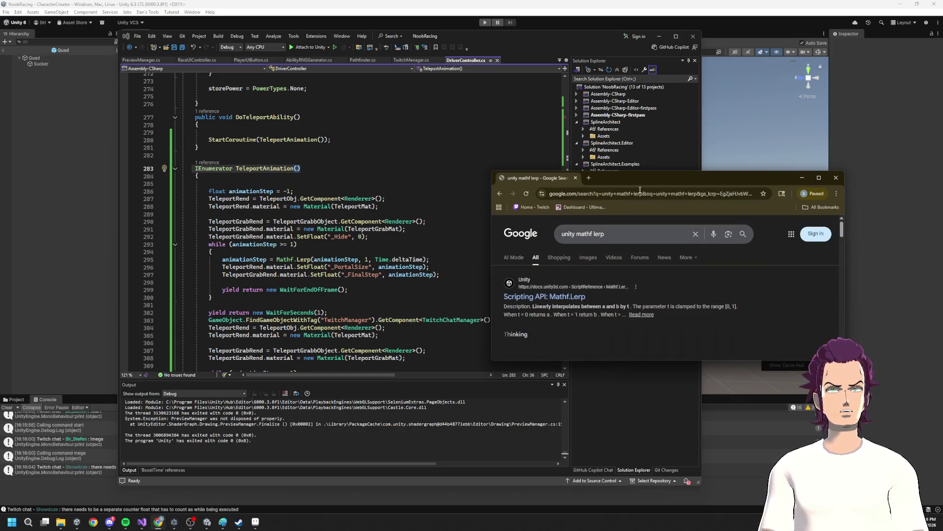
{"action": "left_click", "coordinate": [560, 296]}
{"action": "scroll", "coordinate": [638, 275], "scroll_direction": "down", "scroll_amount": 3}
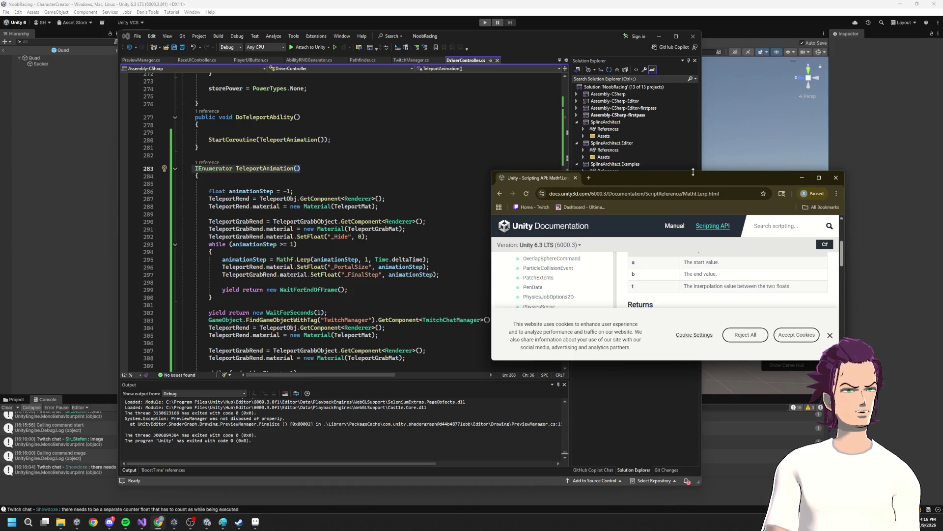
{"action": "left_click", "coordinate": [677, 170]}
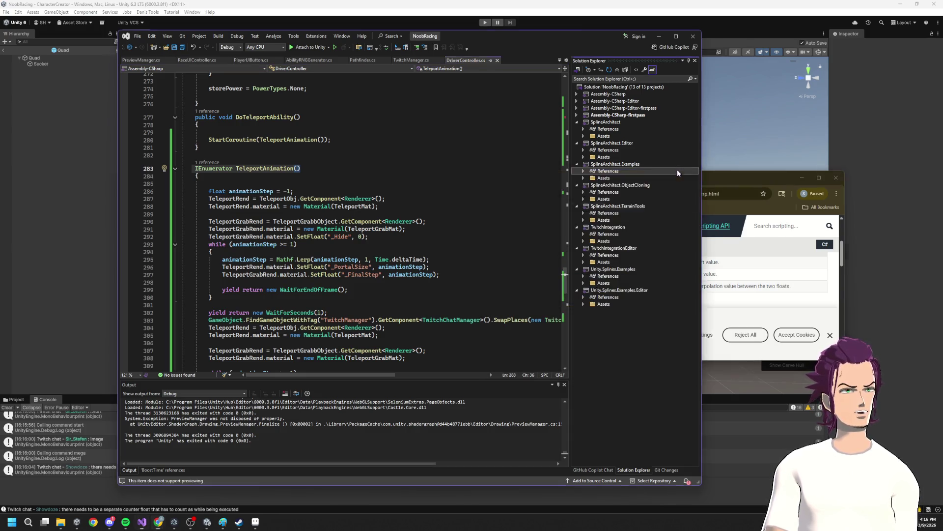
{"action": "left_click_drag", "start_coordinate": [752, 171], "coordinate": [752, 54]}
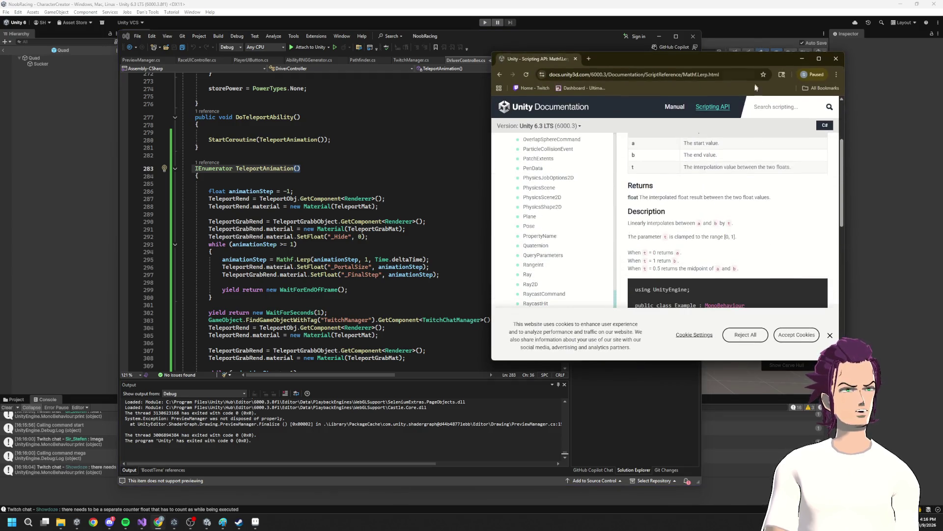
{"action": "scroll", "coordinate": [747, 179], "scroll_direction": "down", "scroll_amount": 5}
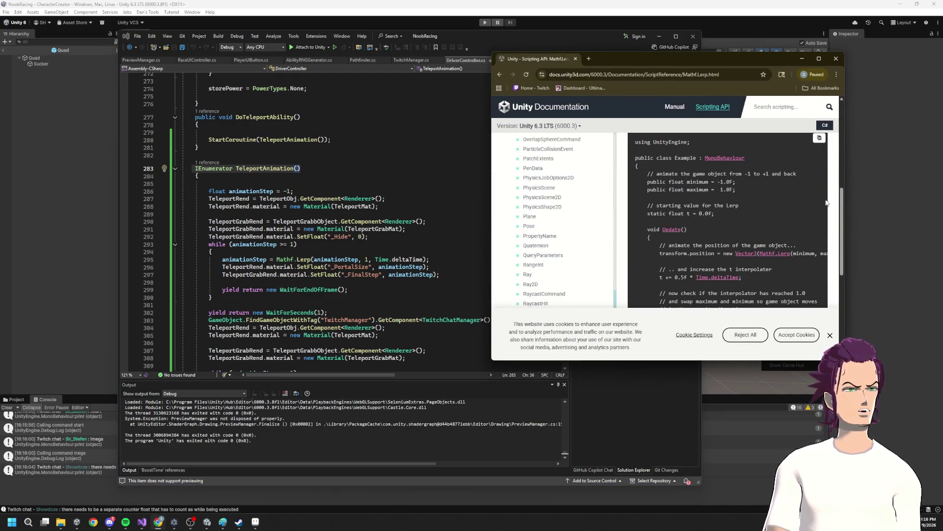
- Compare the example's minimum, maximum and static float t timer lines with the coroutine's Lerp call
{"action": "mouse_move", "coordinate": [667, 182]}
{"action": "left_mouse_down"}
{"action": "mouse_move", "coordinate": [744, 182]}
{"action": "mouse_move", "coordinate": [737, 191]}
{"action": "left_mouse_up"}
{"action": "left_click_drag", "start_coordinate": [841, 211], "coordinate": [934, 221]}
{"action": "scroll", "coordinate": [850, 240], "scroll_direction": "down", "scroll_amount": 1}
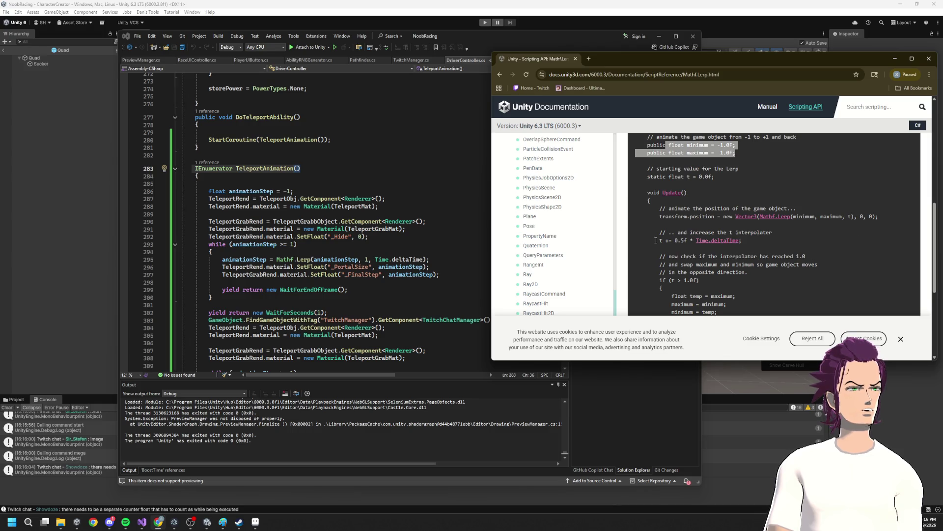
{"action": "left_click_drag", "start_coordinate": [655, 241], "coordinate": [743, 240]}
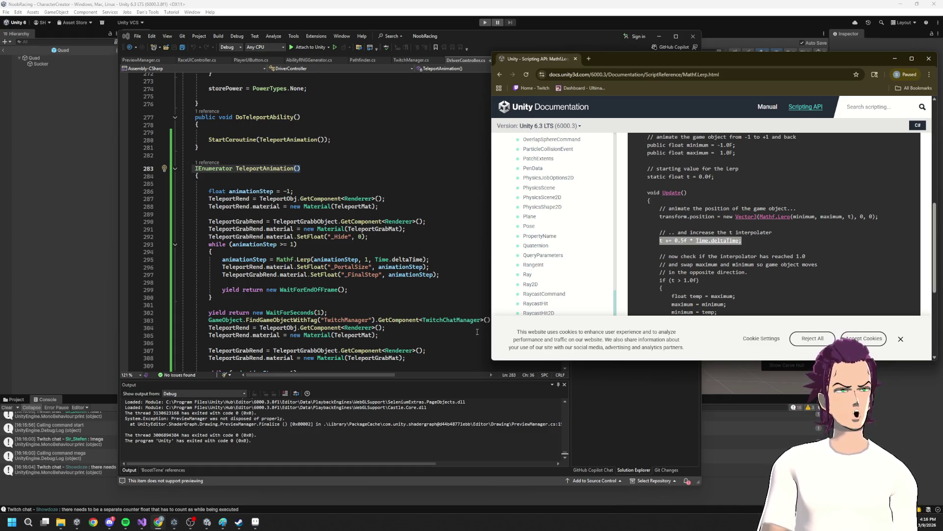
{"action": "left_click_drag", "start_coordinate": [438, 260], "coordinate": [296, 259]}
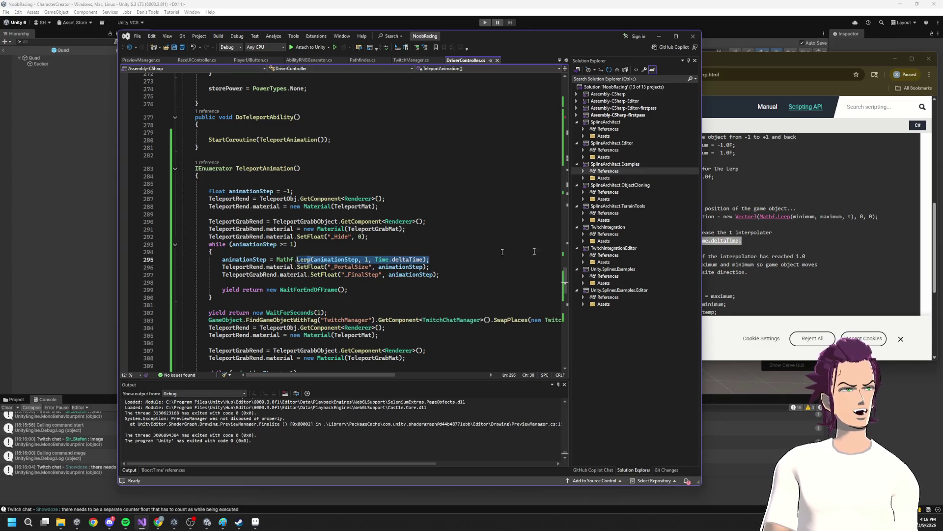
{"action": "left_click", "coordinate": [744, 243]}
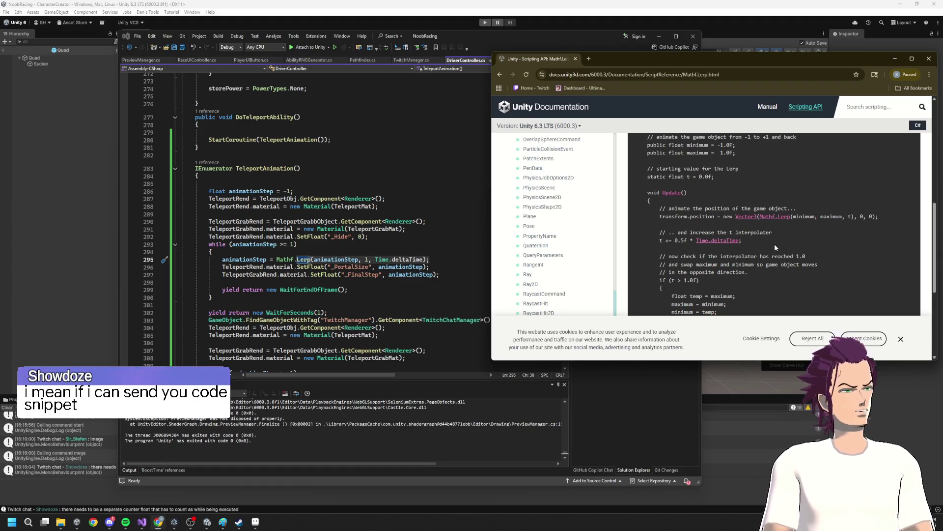
{"action": "left_click_drag", "start_coordinate": [714, 177], "coordinate": [624, 179]}
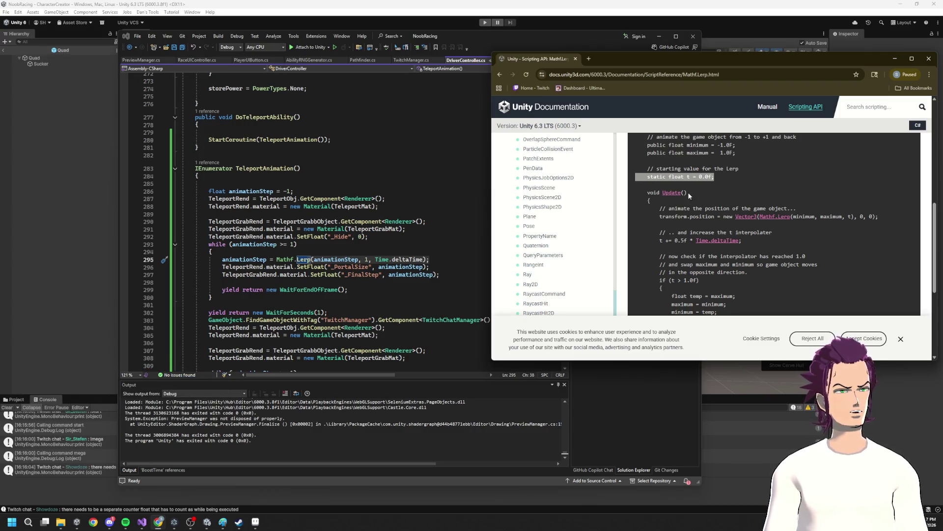
{"action": "left_click", "coordinate": [248, 218]}
- Declare float t = 0; on line 289 of TeleportAnimation and save DriverController.cs
{"action": "type", "text": "float t = Time.time;"}
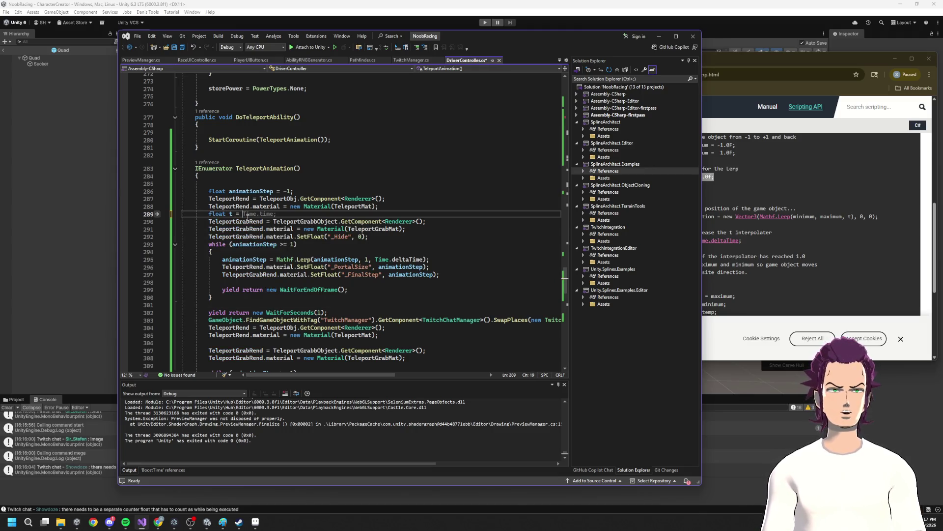
{"action": "left_click", "coordinate": [815, 193]}
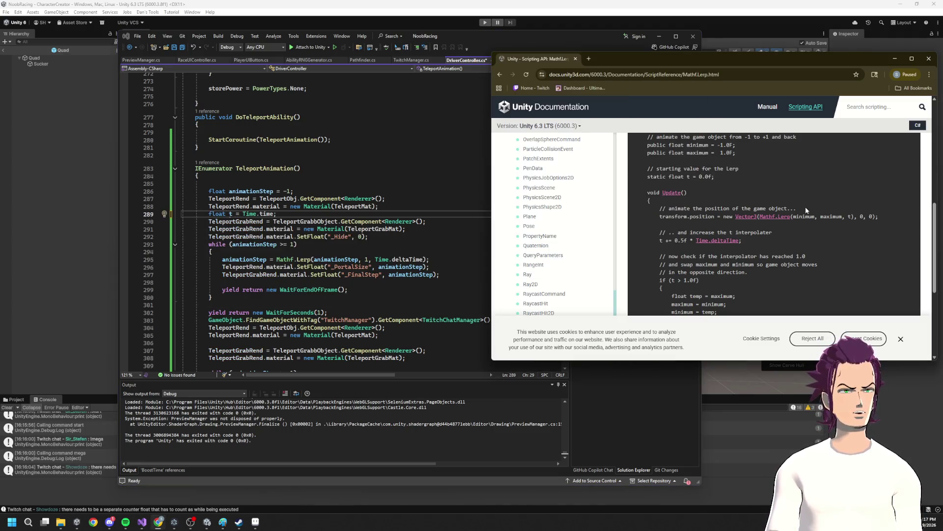
{"action": "left_click", "coordinate": [272, 212]}
{"action": "left_click_drag", "start_coordinate": [274, 214], "coordinate": [242, 214]}
{"action": "type", "text": "0"}
{"action": "key", "text": "ctrl+s"}
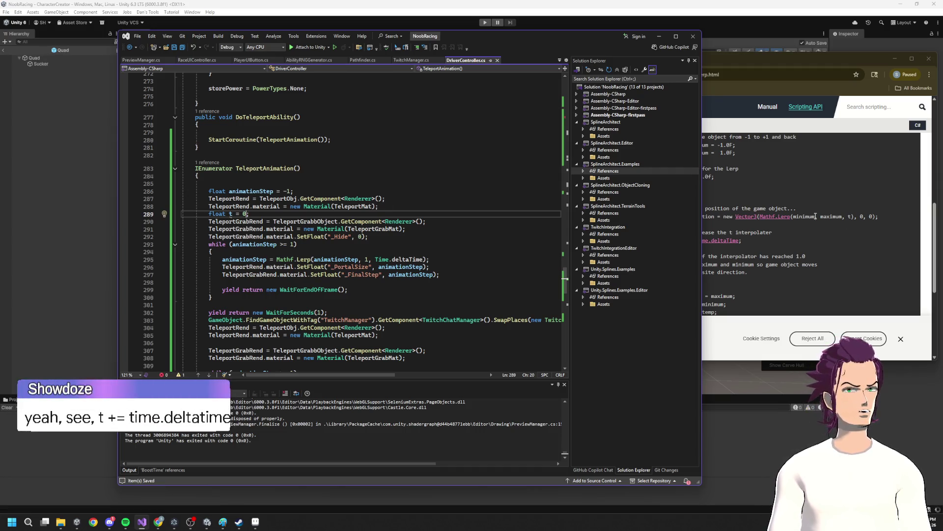
- Compare the animationStep Lerp statement on line 295 against the Mathf.Lerp docs example
{"action": "left_click", "coordinate": [807, 241]}
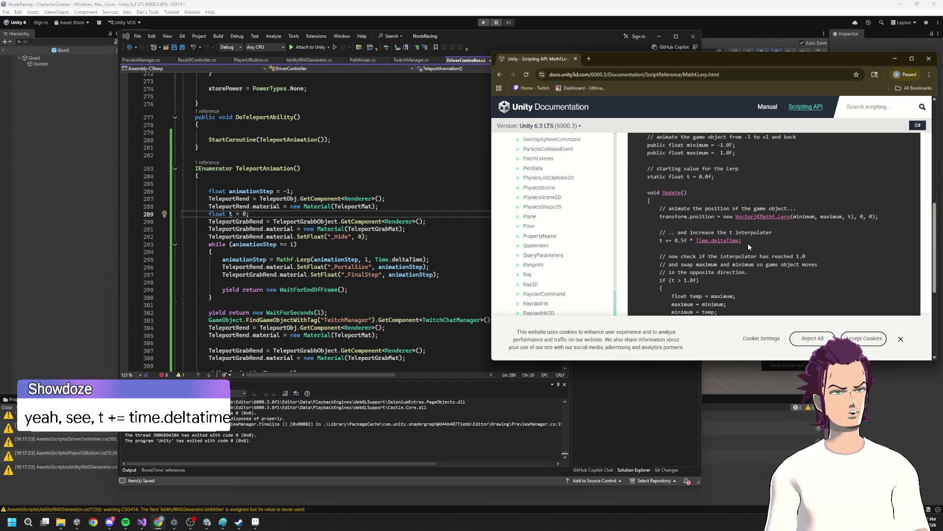
{"action": "left_click_drag", "start_coordinate": [434, 260], "coordinate": [215, 262]}
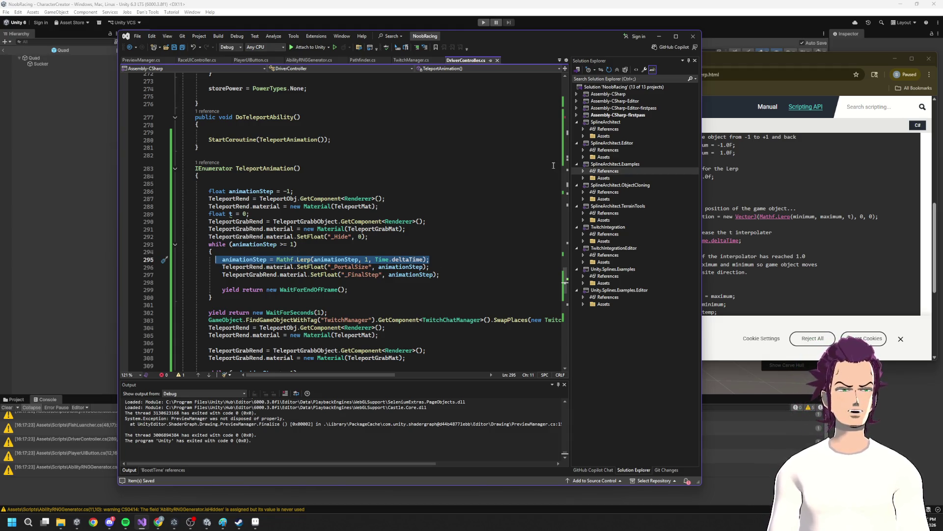
{"action": "left_click", "coordinate": [798, 257]}
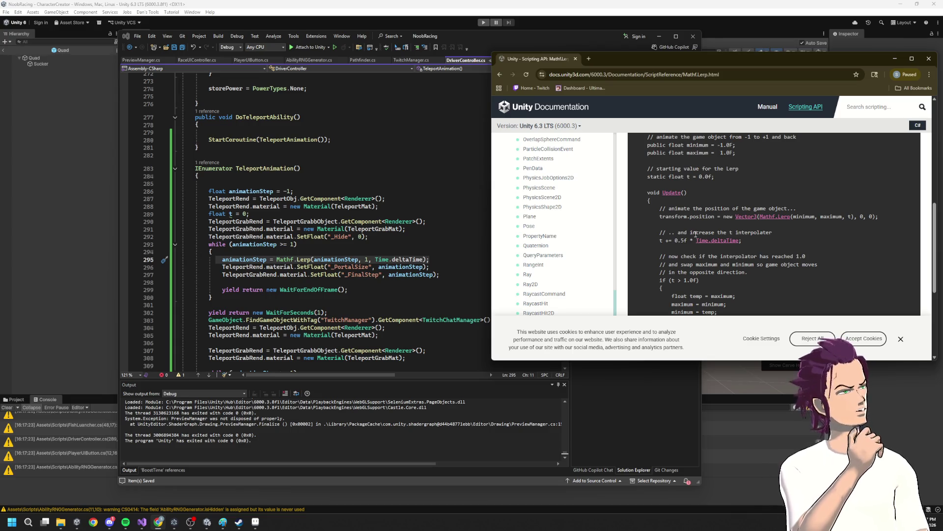
- Study the docs' t += 0.5f * Time.deltaTime increment, then return to the DriverController script
{"action": "left_click_drag", "start_coordinate": [742, 242], "coordinate": [676, 240]}
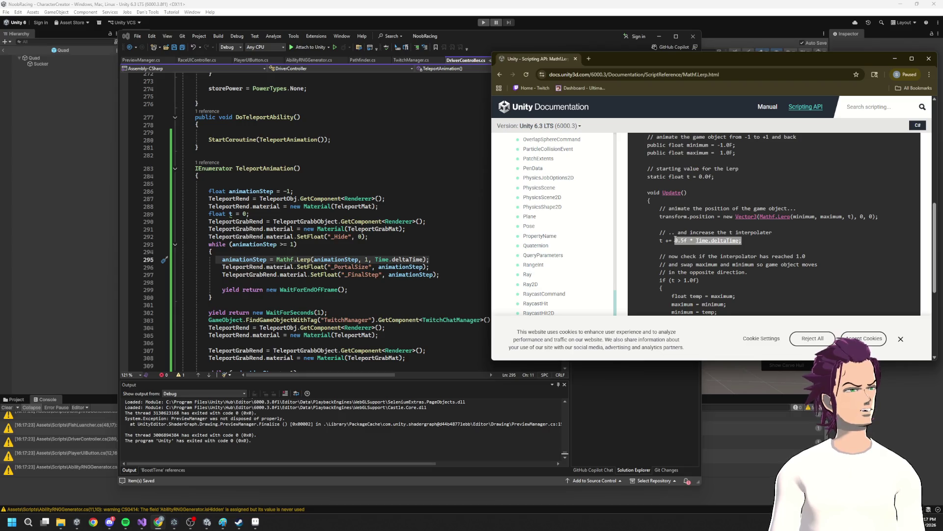
{"action": "mouse_move", "coordinate": [676, 240]}
{"action": "left_mouse_down"}
{"action": "mouse_move", "coordinate": [695, 240]}
{"action": "mouse_move", "coordinate": [675, 238]}
{"action": "left_mouse_up"}
{"action": "left_click", "coordinate": [675, 238]}
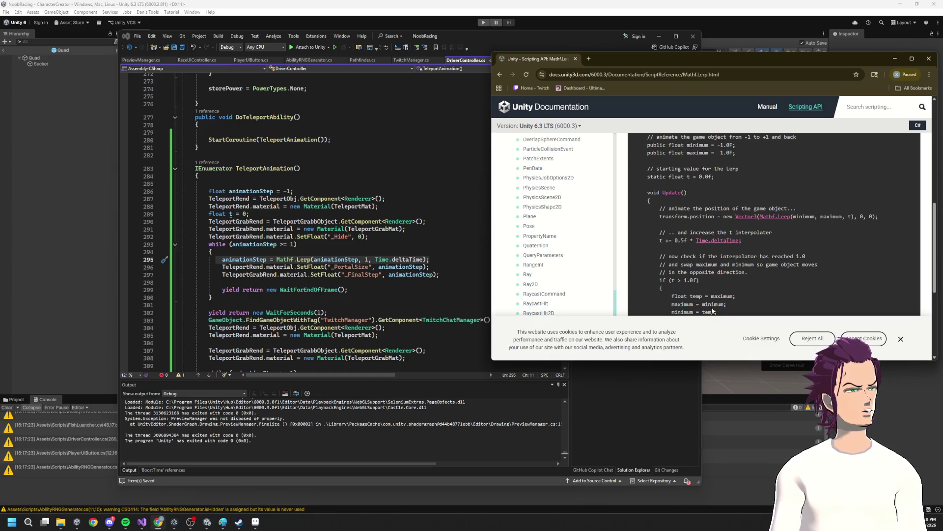
{"action": "scroll", "coordinate": [712, 310], "scroll_direction": "down", "scroll_amount": 1}
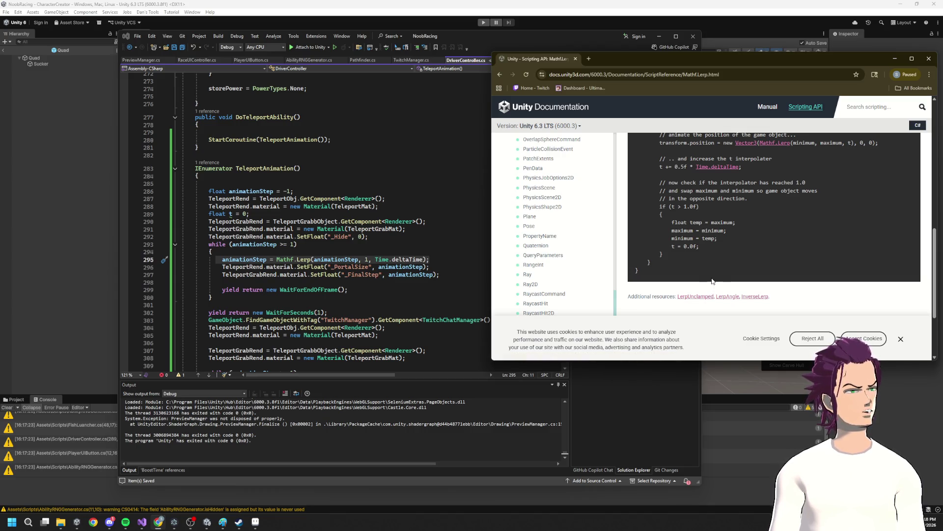
{"action": "scroll", "coordinate": [713, 270], "scroll_direction": "up", "scroll_amount": 3}
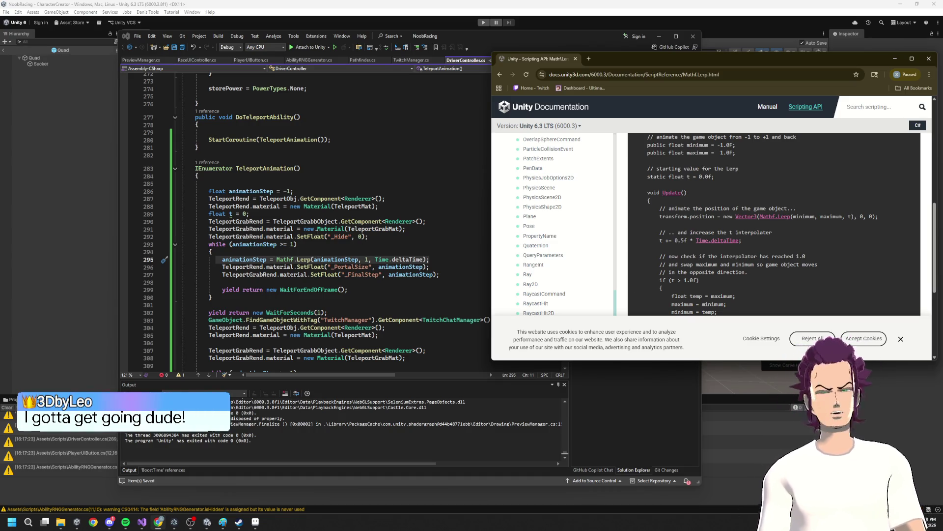
{"action": "scroll", "coordinate": [786, 241], "scroll_direction": "down", "scroll_amount": 1}
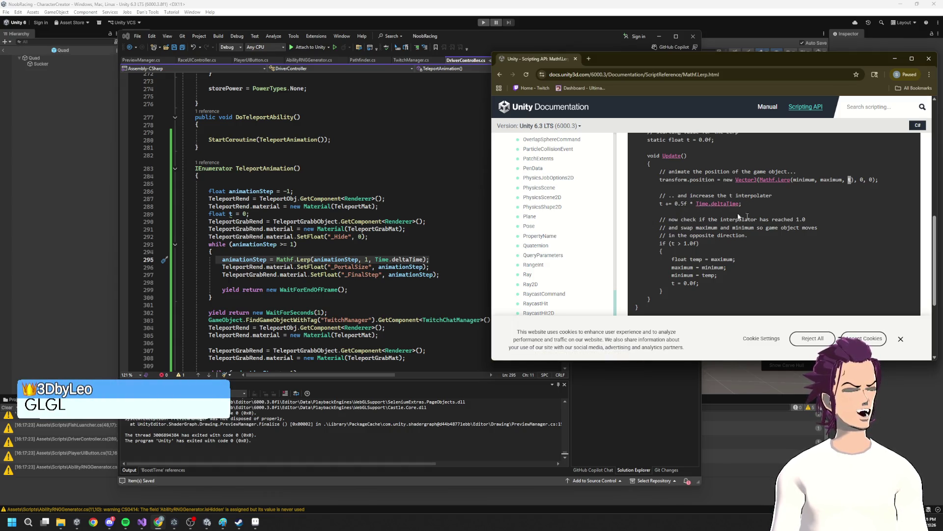
{"action": "mouse_move", "coordinate": [751, 204]}
{"action": "left_mouse_down"}
{"action": "mouse_move", "coordinate": [643, 203]}
{"action": "mouse_move", "coordinate": [673, 202]}
{"action": "left_mouse_up"}
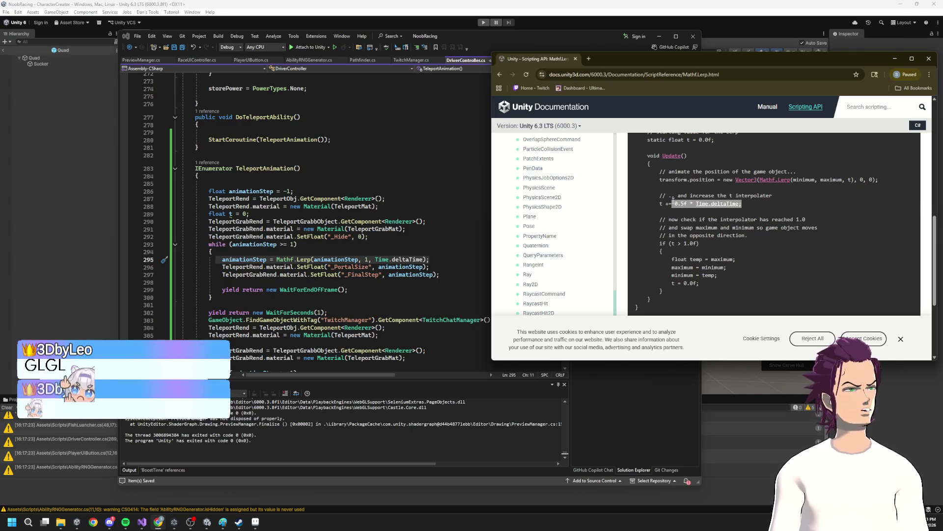
{"action": "left_click", "coordinate": [450, 243]}
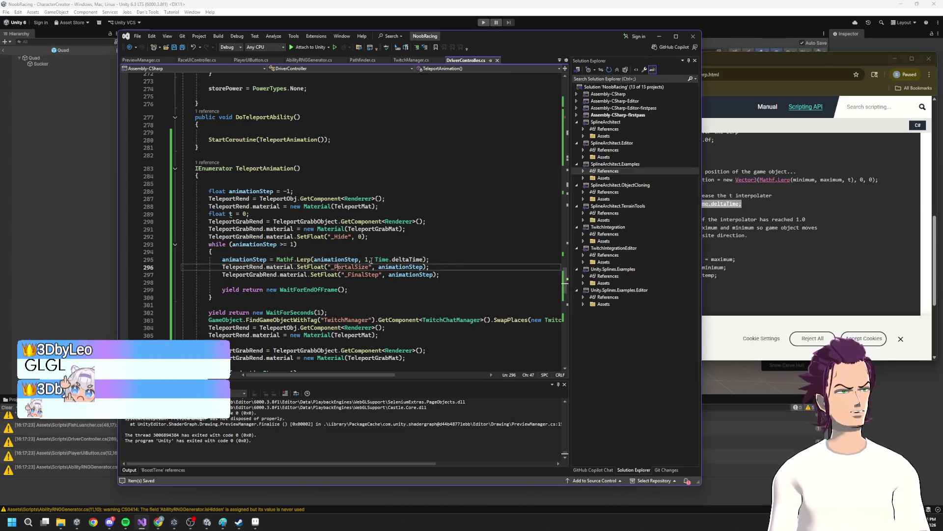
- Add a t = Time.deltaTime; line above the first loop's Lerp and save
{"action": "left_click_drag", "start_coordinate": [375, 260], "coordinate": [427, 259]}
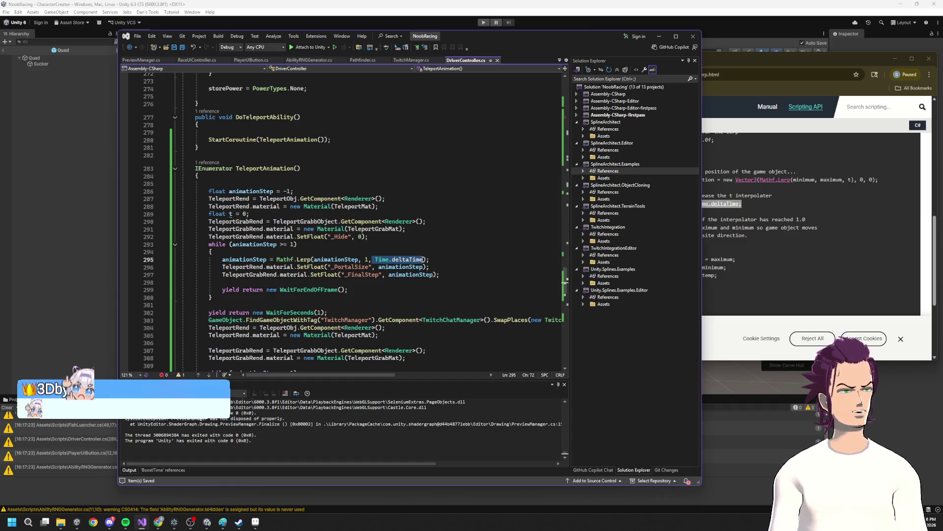
{"action": "left_click", "coordinate": [286, 252]}
{"action": "key", "text": "Return"}
{"action": "type", "text": "t"}
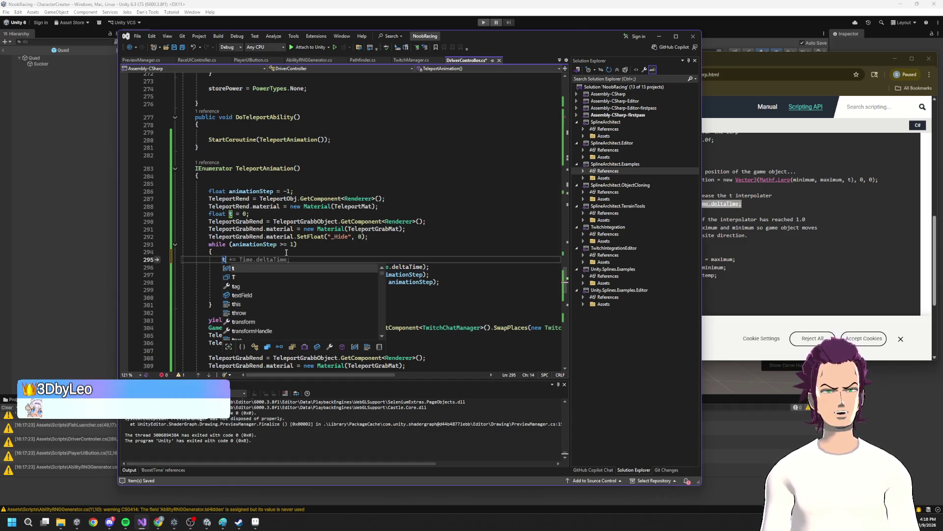
{"action": "type", "text": " = "}
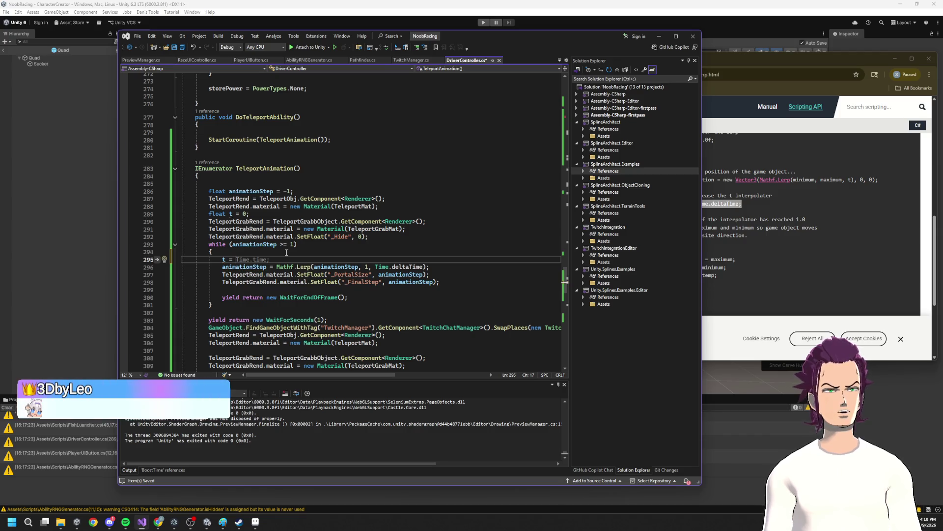
{"action": "type", "text": "Time.deltaTime;"}
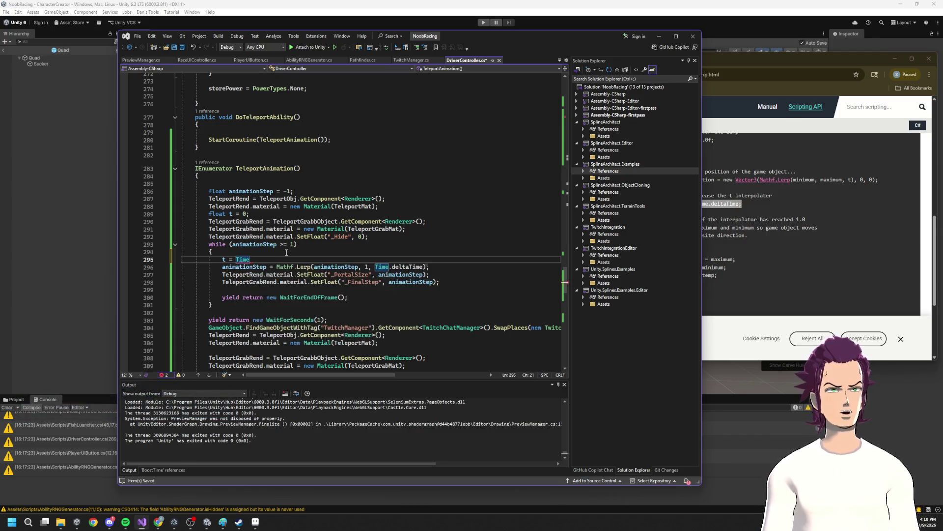
{"action": "key", "text": "ctrl+s"}
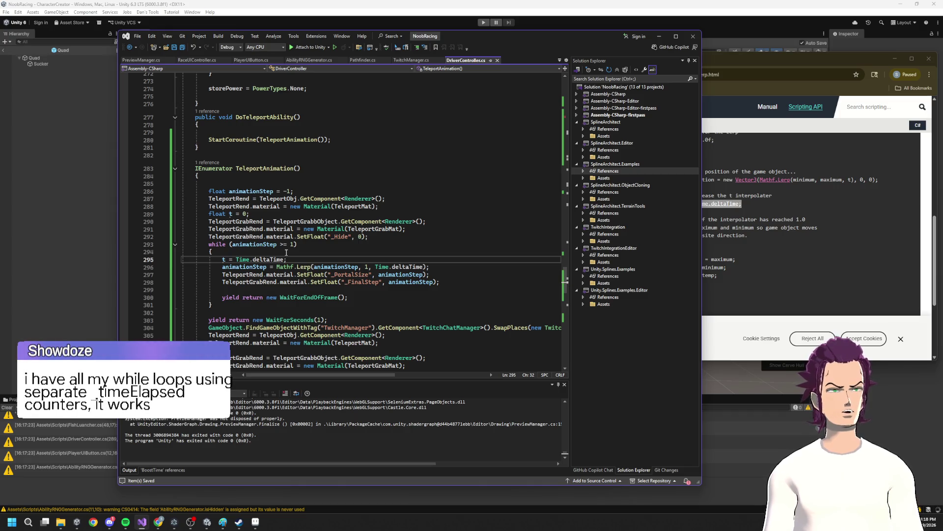
- Pass t as the Lerp's third argument and make the timer line t += Time.deltaTime
{"action": "left_click", "coordinate": [224, 260]}
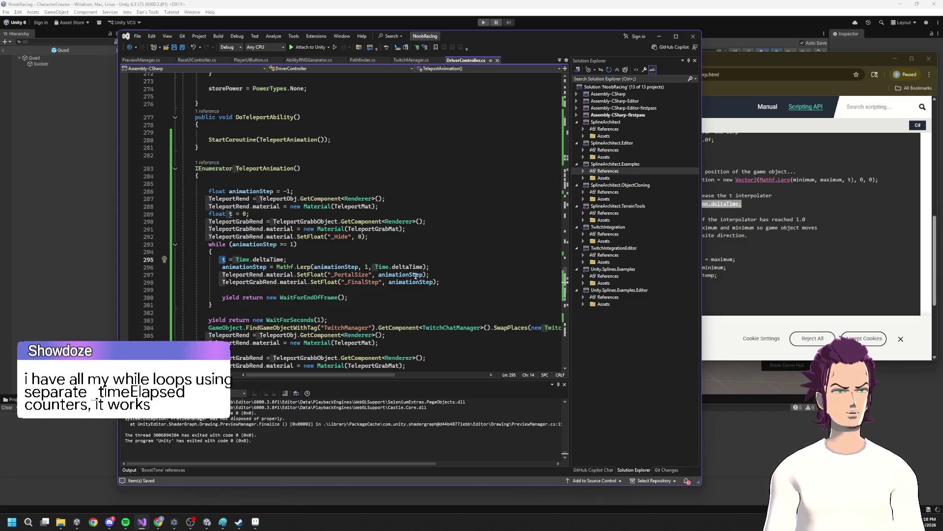
{"action": "left_click_drag", "start_coordinate": [377, 267], "coordinate": [427, 267]}
{"action": "type", "text": "t"}
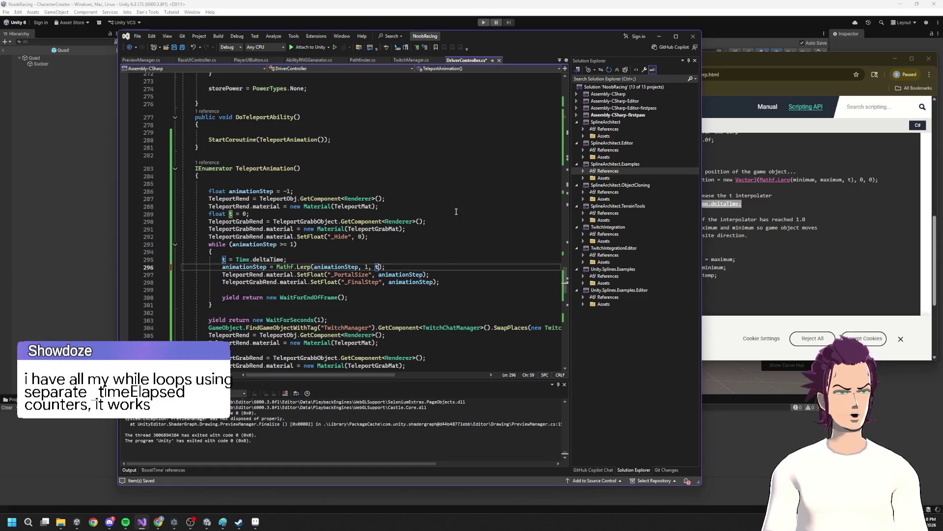
{"action": "left_click", "coordinate": [771, 232]}
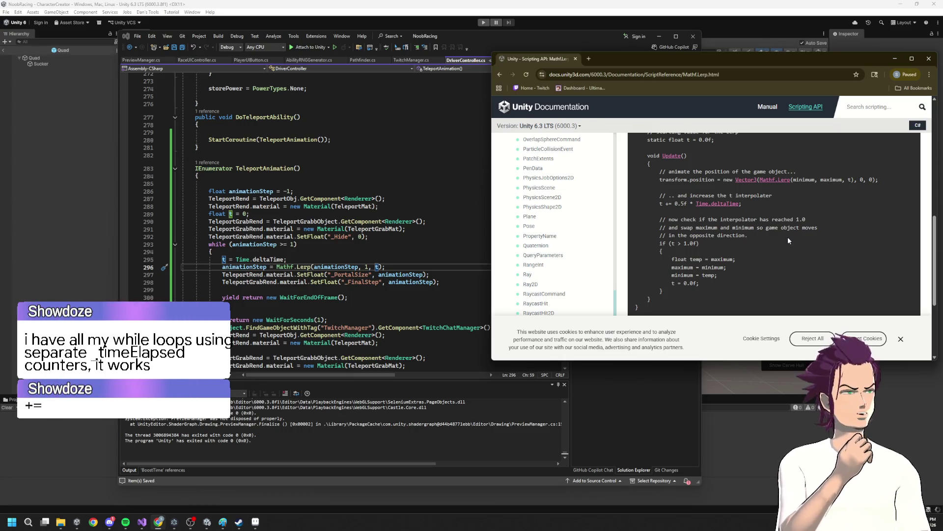
{"action": "left_click", "coordinate": [229, 260]}
{"action": "type", "text": "+"}
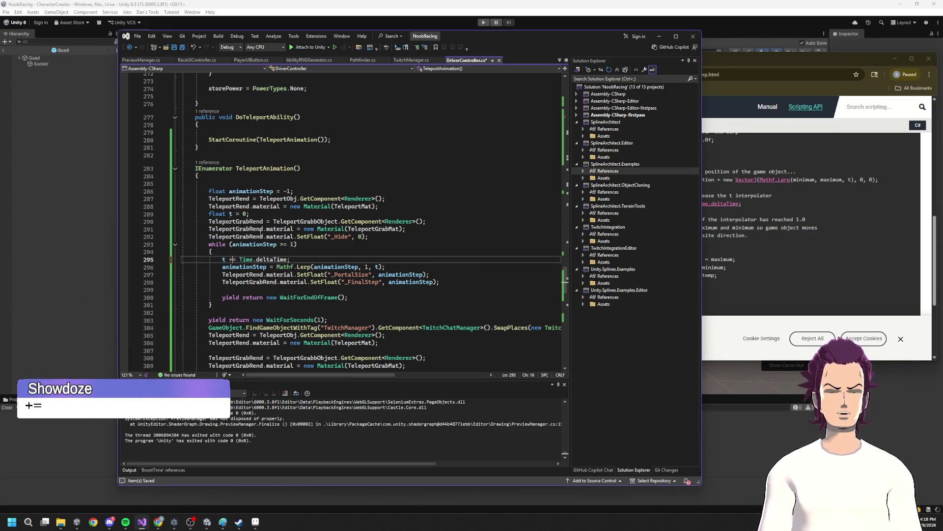
{"action": "left_click", "coordinate": [834, 234]}
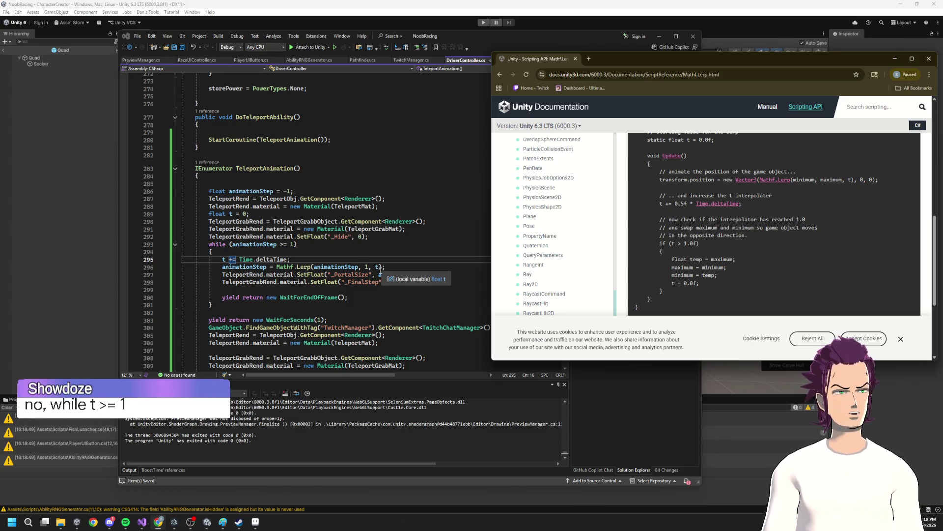
- Copy the t = 0 initialisation onto line 310 before the second loop and save
{"action": "left_click", "coordinate": [376, 268]}
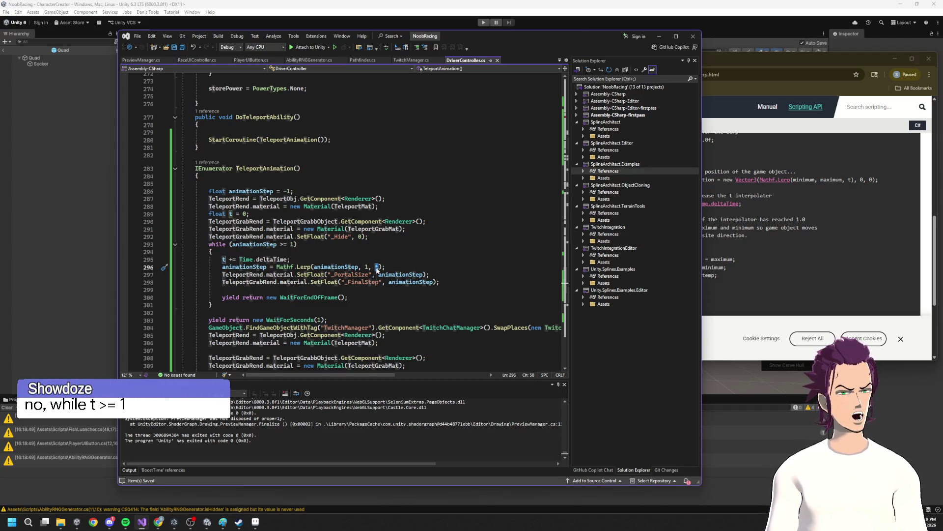
{"action": "left_click", "coordinate": [236, 215]}
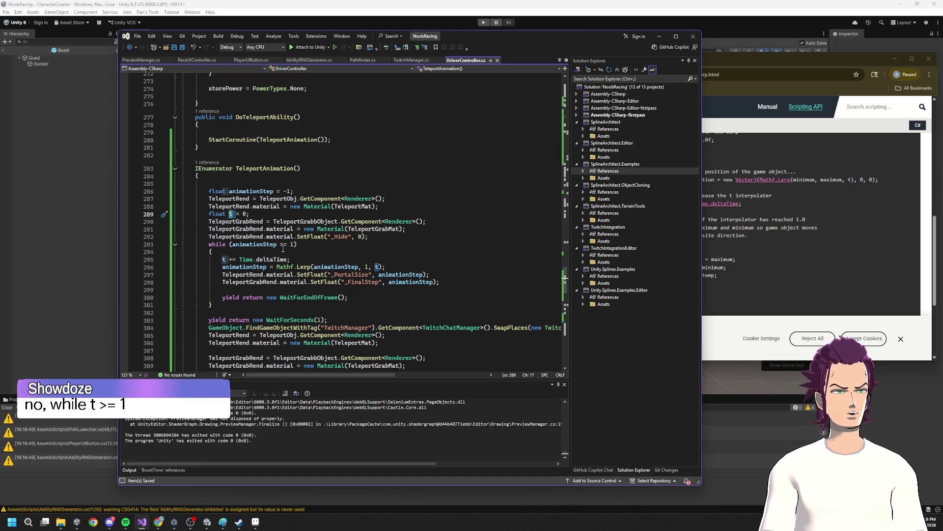
{"action": "double_click", "coordinate": [249, 267]}
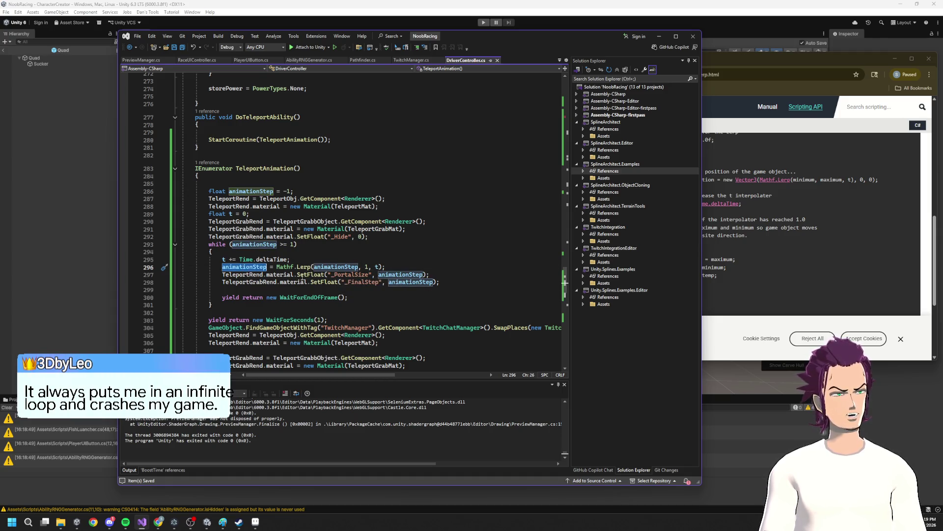
{"action": "scroll", "coordinate": [308, 270], "scroll_direction": "down", "scroll_amount": 4}
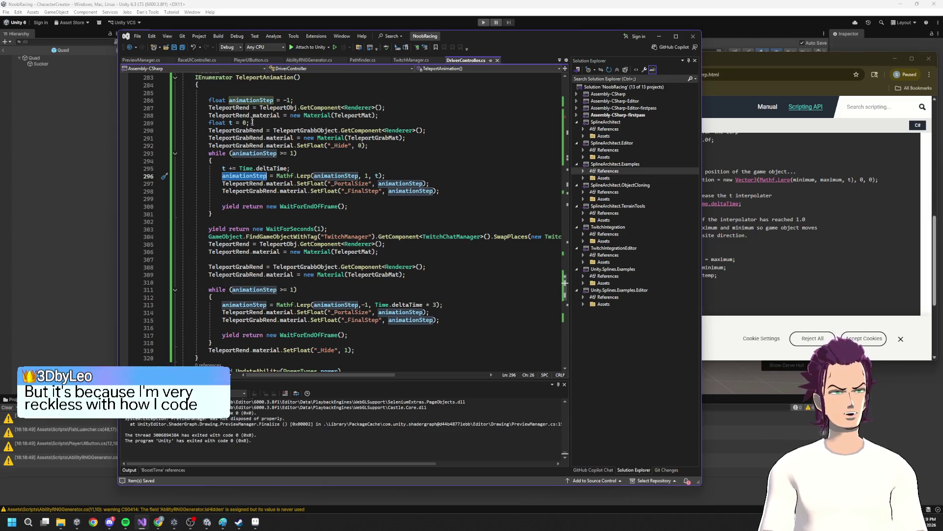
{"action": "mouse_move", "coordinate": [255, 124]}
{"action": "left_mouse_down"}
{"action": "mouse_move", "coordinate": [199, 124]}
{"action": "mouse_move", "coordinate": [251, 123]}
{"action": "left_mouse_up"}
{"action": "left_click", "coordinate": [256, 281]}
{"action": "key", "text": "ctrl+c"}
{"action": "left_click", "coordinate": [224, 283]}
{"action": "key", "text": "ctrl+v"}
{"action": "key", "text": "ctrl+s"}
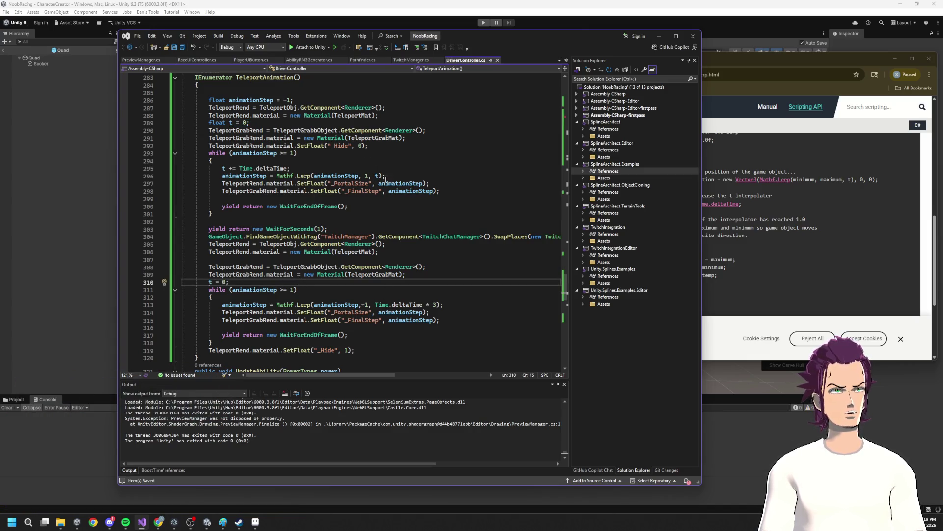
- Replace Time.deltaTime * 3 in the second loop's Lerp with t, then switch to Unity
{"action": "left_click", "coordinate": [377, 176]}
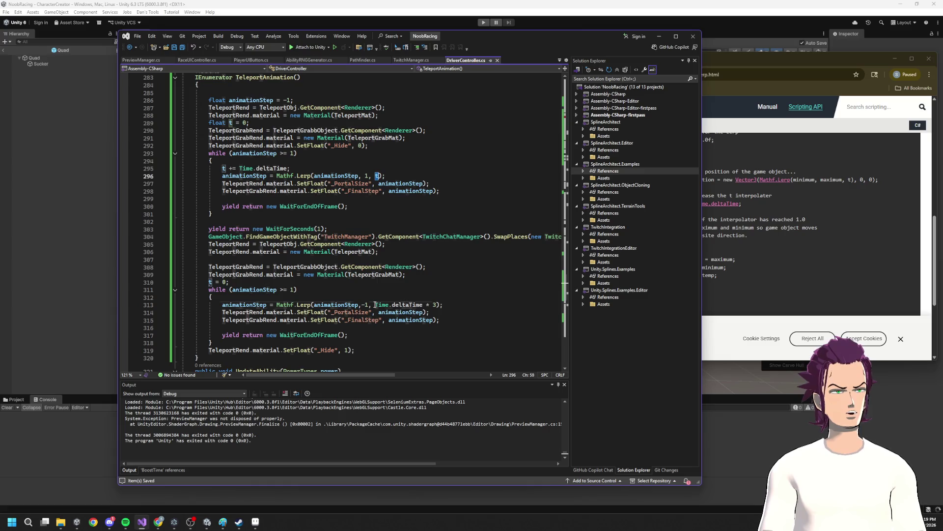
{"action": "left_click_drag", "start_coordinate": [375, 304], "coordinate": [437, 305]}
{"action": "type", "text": "t"}
{"action": "scroll", "coordinate": [479, 229], "scroll_direction": "down", "scroll_amount": 3}
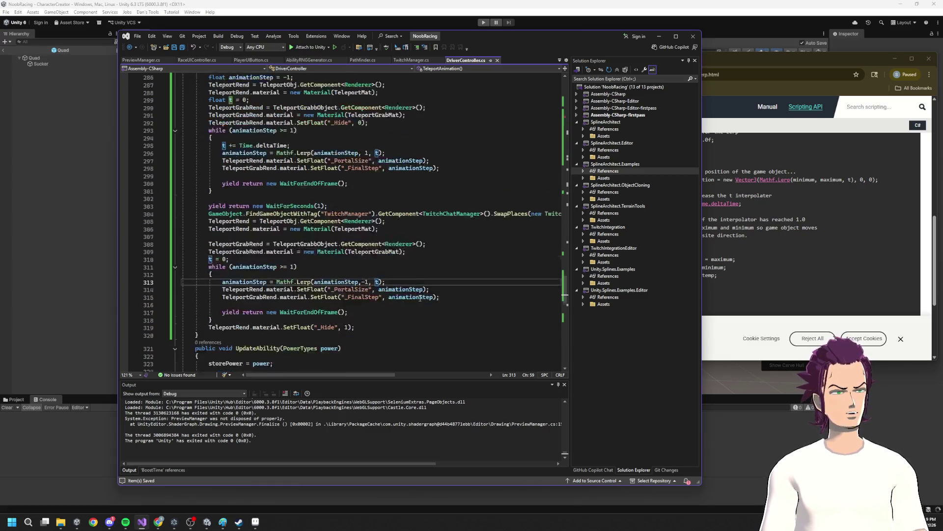
{"action": "left_click", "coordinate": [745, 15]}
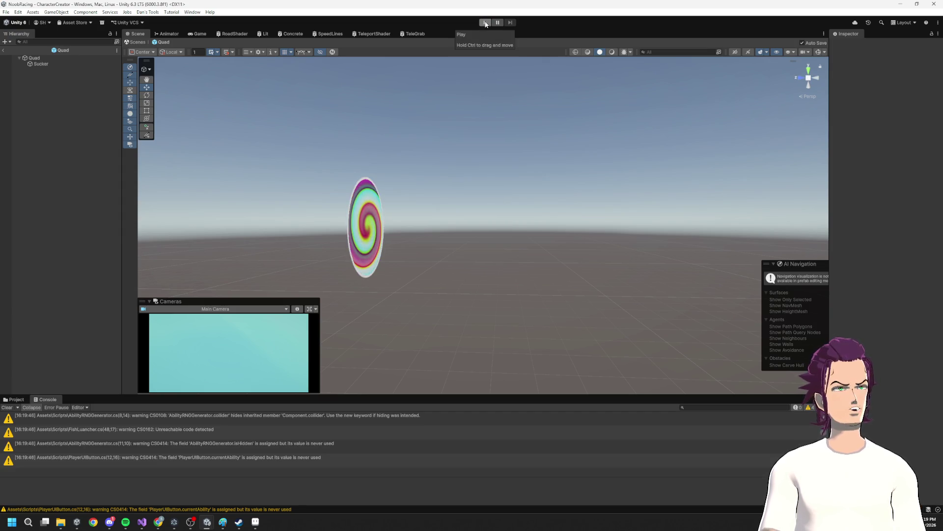
- Start Play mode and bring the running Game view at Lap 1/3 to the front
{"action": "left_click", "coordinate": [485, 23]}
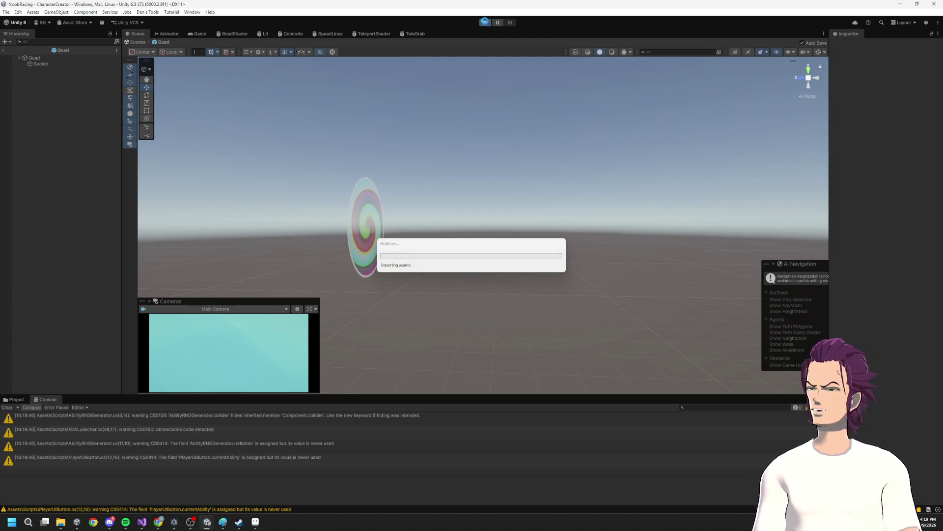
{"action": "key", "text": "alt+Tab"}
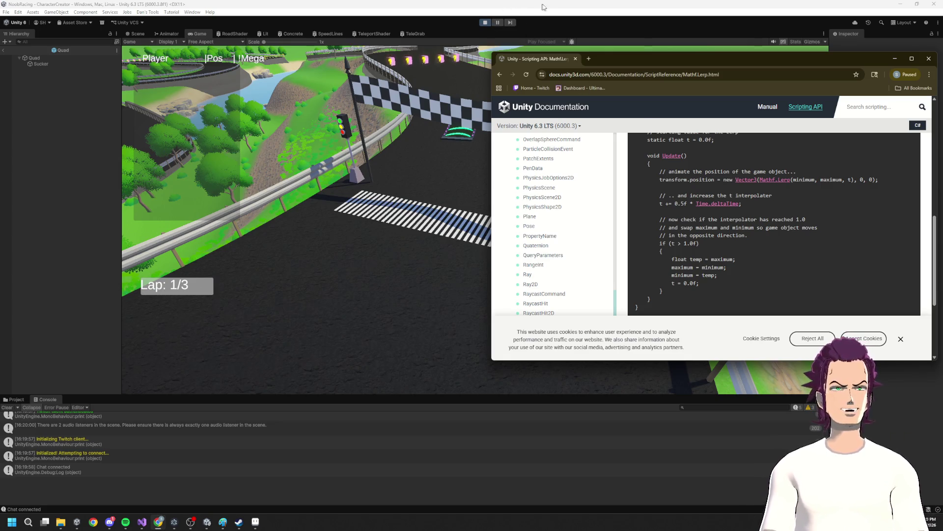
{"action": "left_click", "coordinate": [549, 19]}
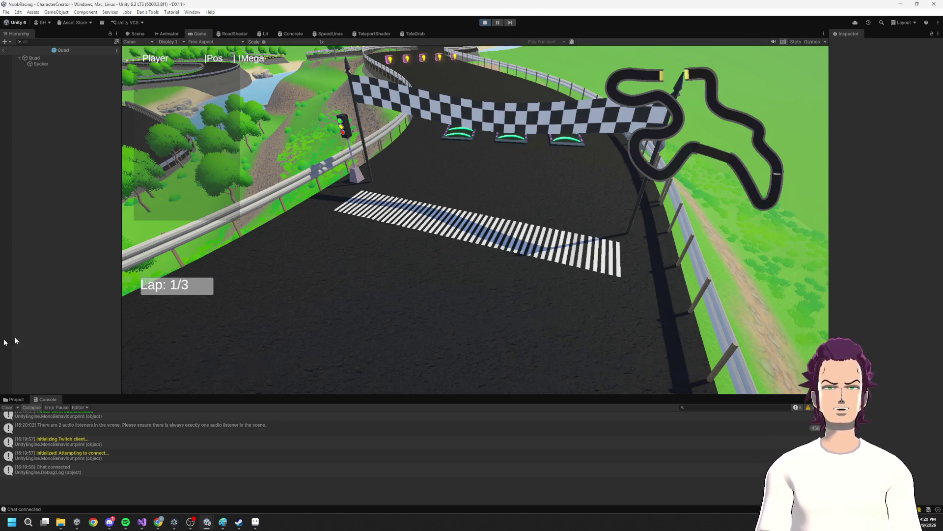
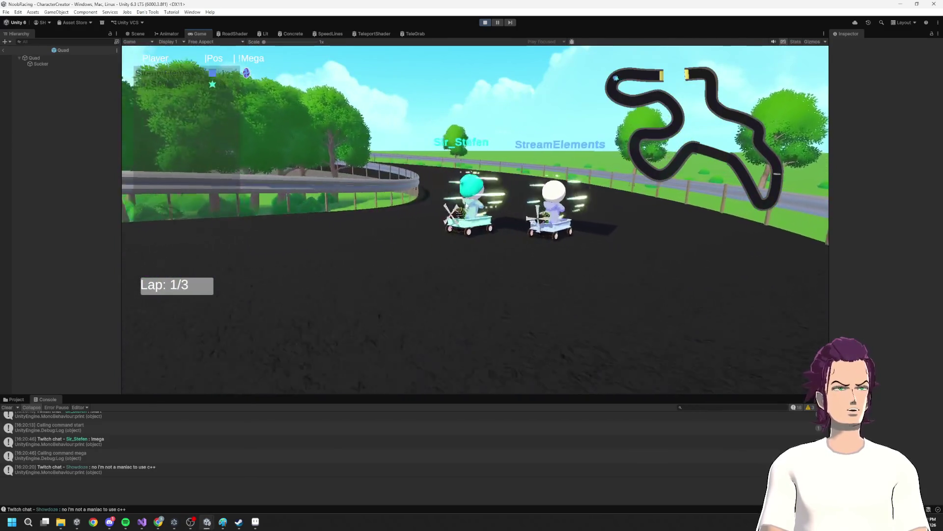
- Stop the two-racer play test and bring up DriverController.cs in Visual Studio
{"action": "left_click", "coordinate": [485, 23]}
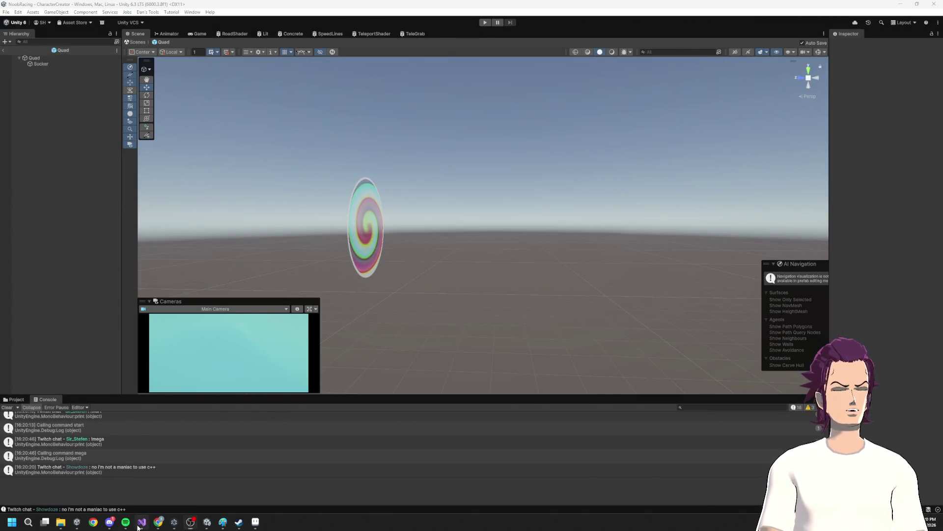
{"action": "left_click", "coordinate": [139, 524]}
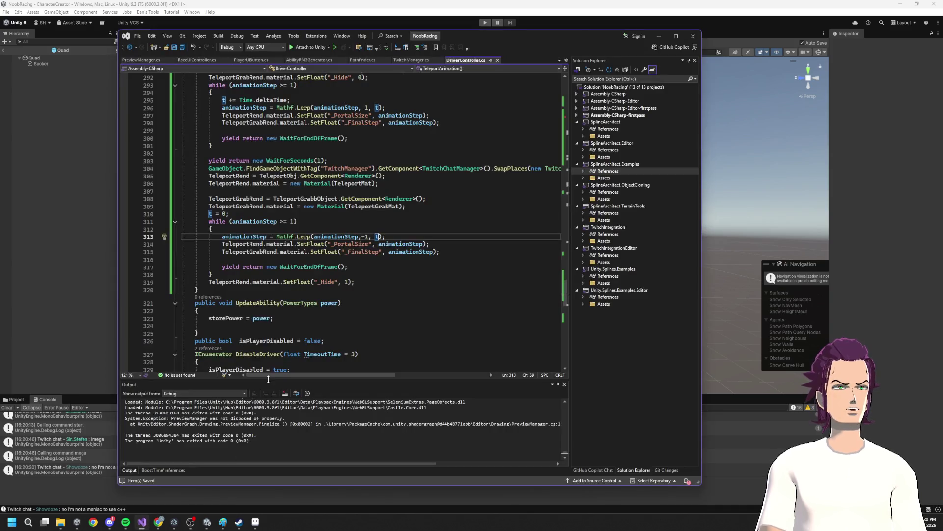
- Replace animationStep with t in both while-loop conditions on lines 293 and 311
{"action": "scroll", "coordinate": [369, 261], "scroll_direction": "up", "scroll_amount": 6}
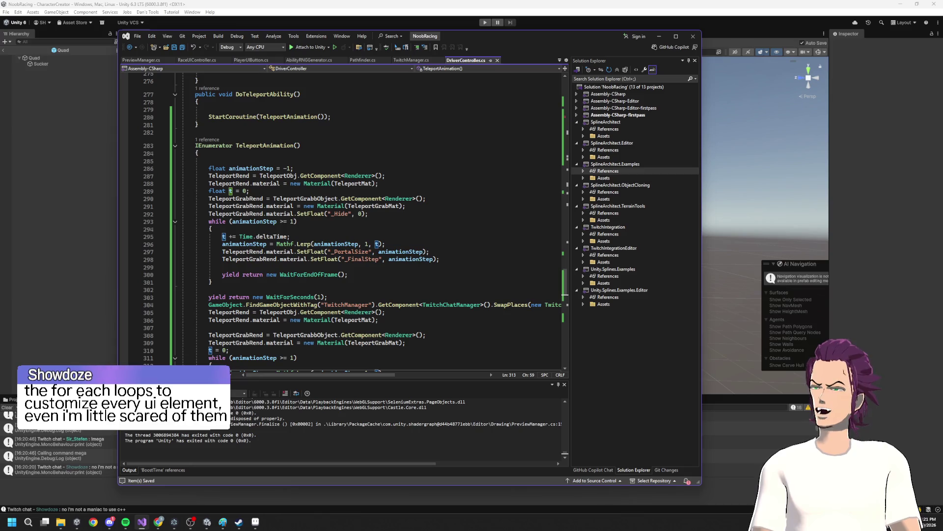
{"action": "double_click", "coordinate": [242, 221]}
{"action": "type", "text": "t"}
{"action": "left_click", "coordinate": [293, 215]}
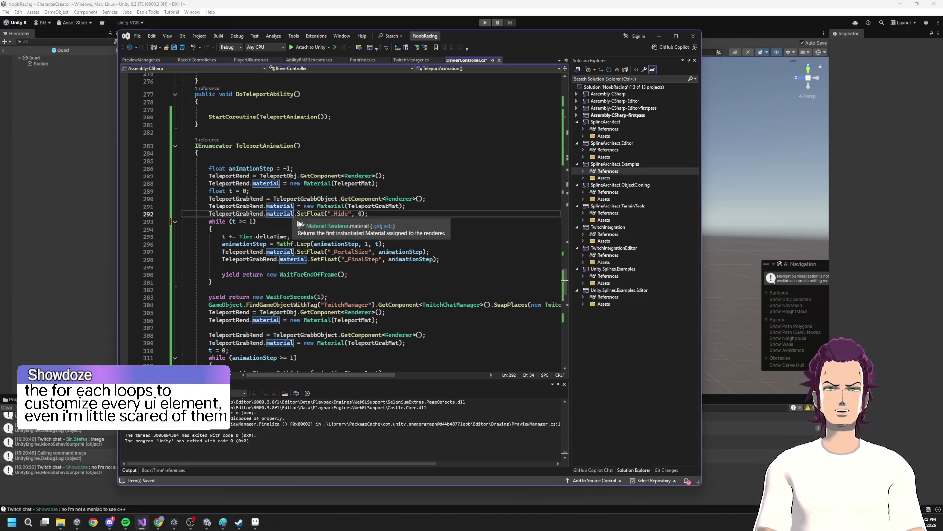
{"action": "left_click", "coordinate": [234, 221]}
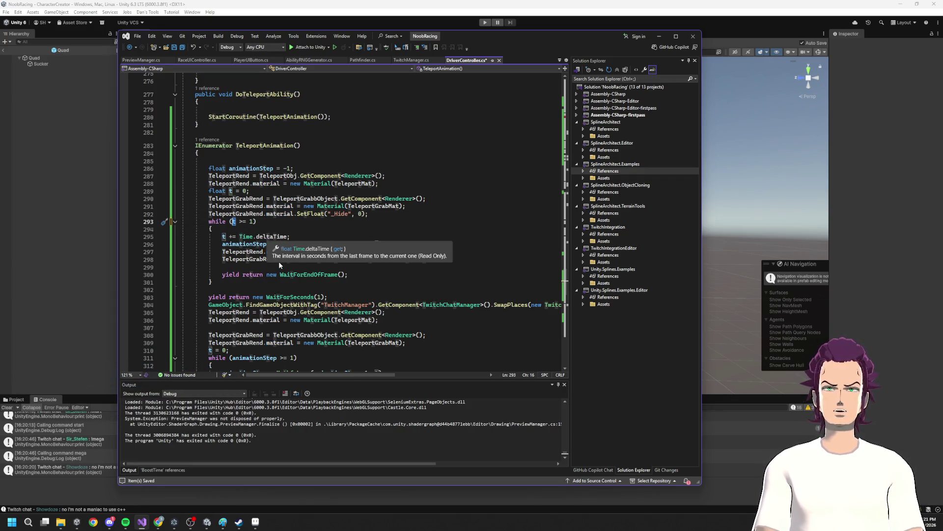
{"action": "left_click", "coordinate": [283, 223]}
{"action": "scroll", "coordinate": [298, 283], "scroll_direction": "down", "scroll_amount": 6}
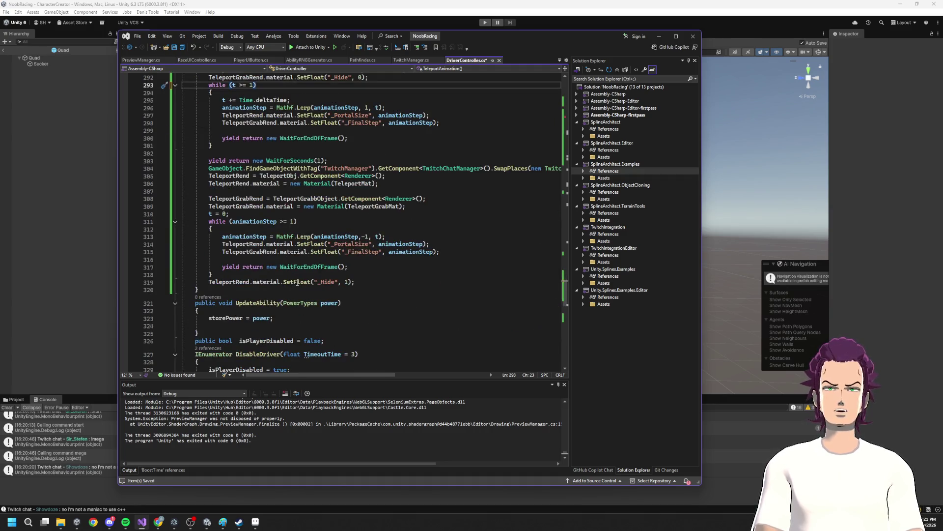
{"action": "double_click", "coordinate": [255, 222]}
{"action": "type", "text": "t"}
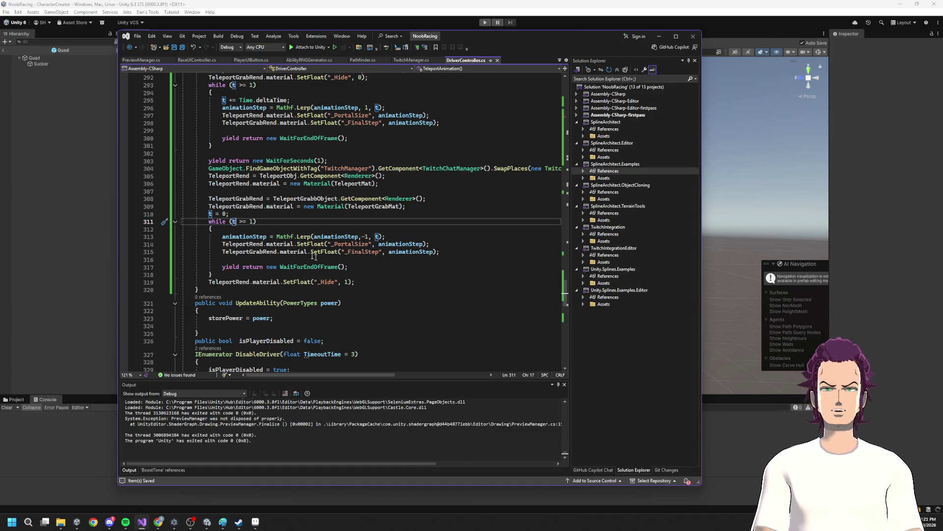
- Undo the trial < comparison edit, paste over the first loop body, and start a Unity test
{"action": "left_click_drag", "start_coordinate": [246, 221], "coordinate": [240, 222]}
{"action": "type", "text": "<"}
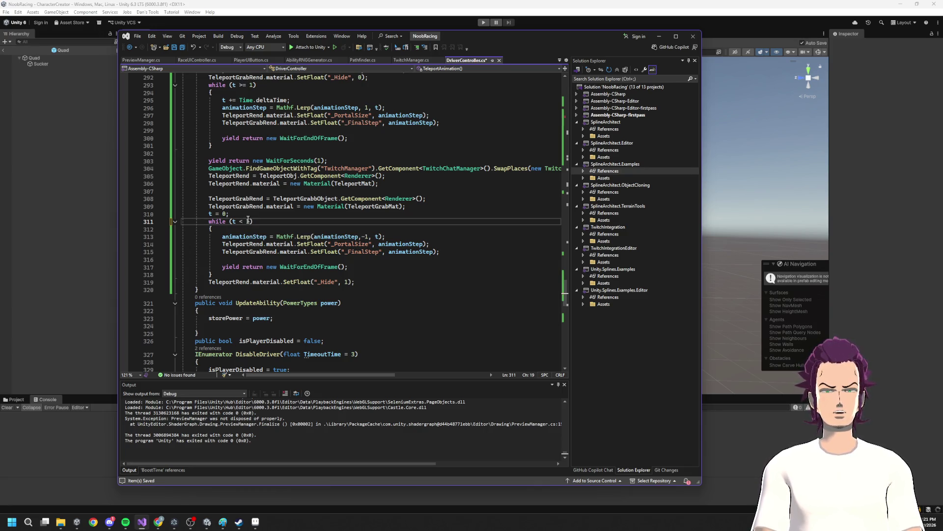
{"action": "key", "text": "ctrl+z"}
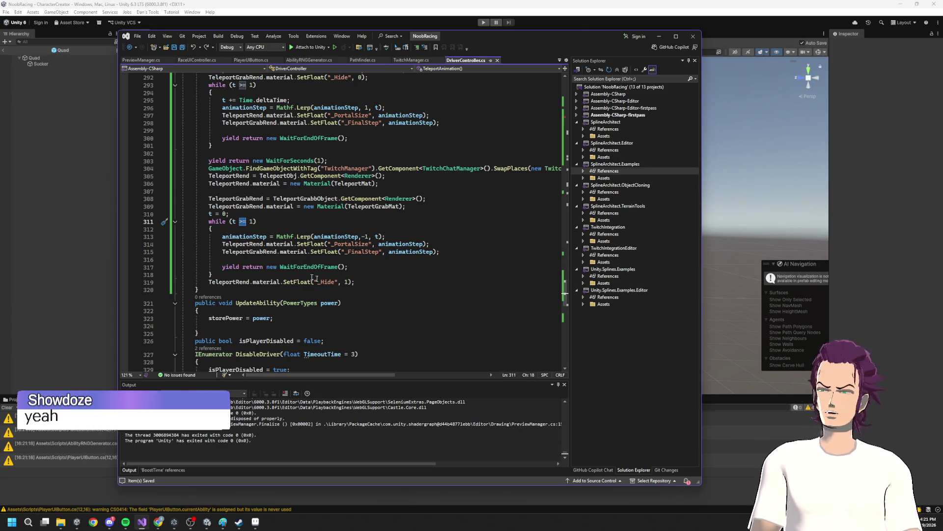
{"action": "scroll", "coordinate": [377, 275], "scroll_direction": "up", "scroll_amount": 4}
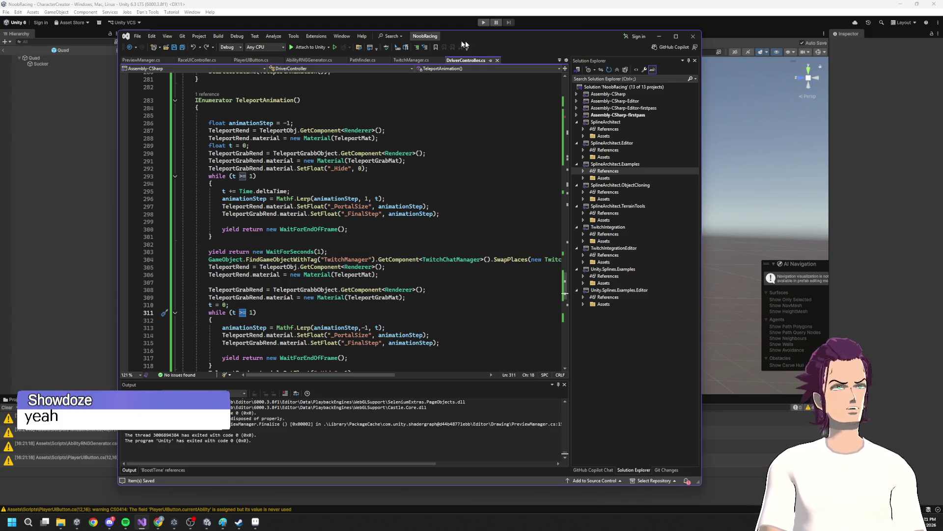
{"action": "mouse_move", "coordinate": [206, 184]}
{"action": "left_mouse_down"}
{"action": "mouse_move", "coordinate": [285, 207]}
{"action": "mouse_move", "coordinate": [216, 191]}
{"action": "mouse_move", "coordinate": [295, 244]}
{"action": "mouse_move", "coordinate": [329, 252]}
{"action": "left_mouse_up"}
{"action": "key", "text": "ctrl+v"}
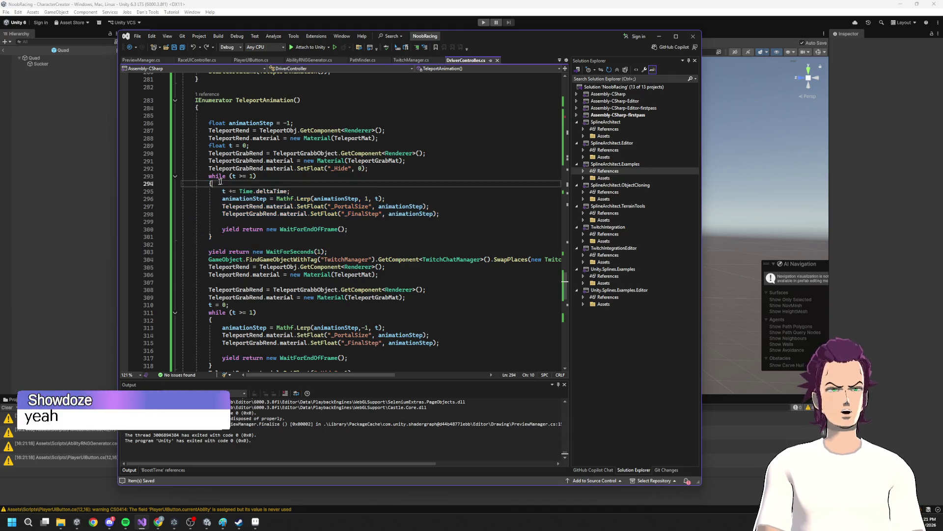
{"action": "left_click", "coordinate": [482, 22]}
{"action": "left_click", "coordinate": [481, 22]}
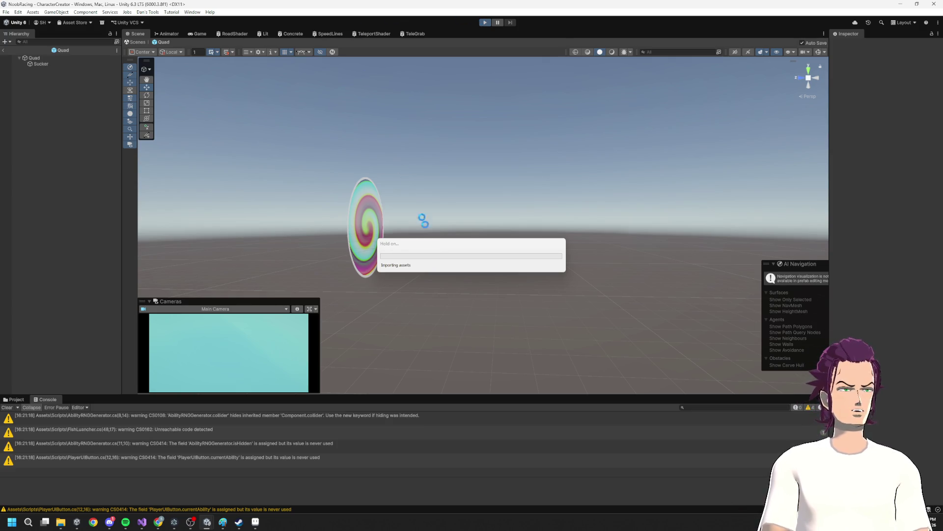
{"action": "key", "text": "alt+Tab"}
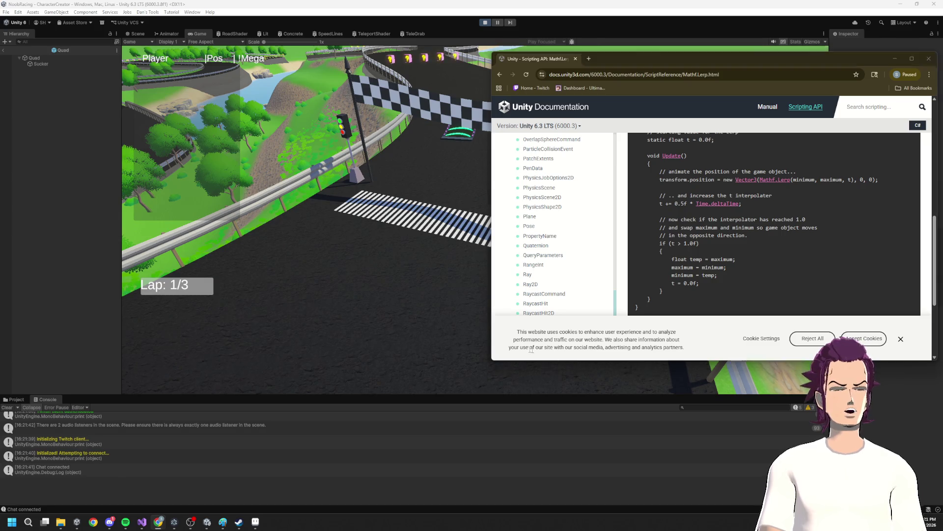
{"action": "left_click", "coordinate": [374, 290]}
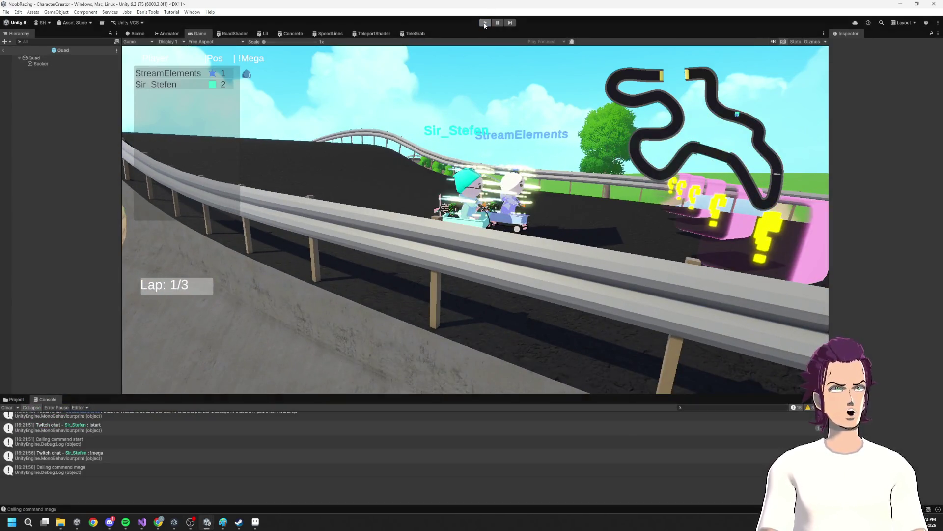
{"action": "left_click", "coordinate": [485, 23]}
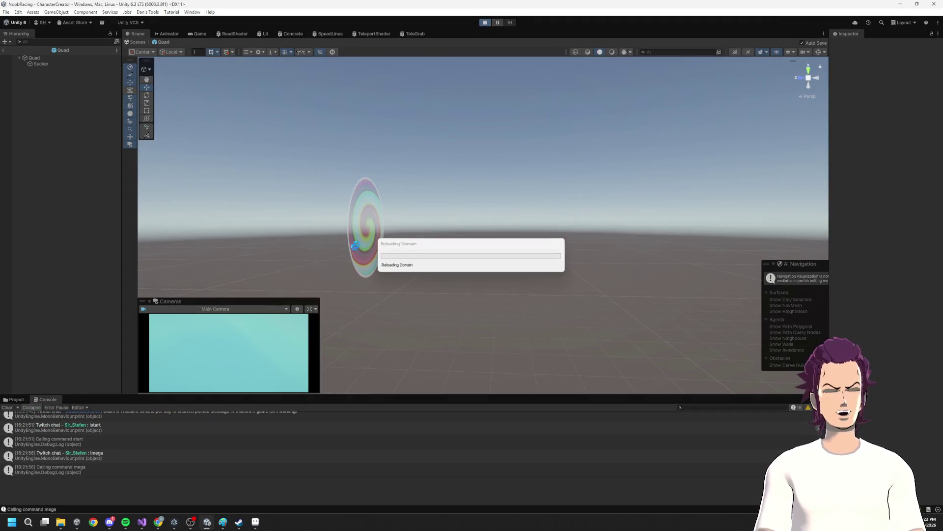
- Add breakpoints on line 295 (timer increment) and line 292 (_Hide setup) in TeleportAnimation
{"action": "left_click", "coordinate": [141, 525]}
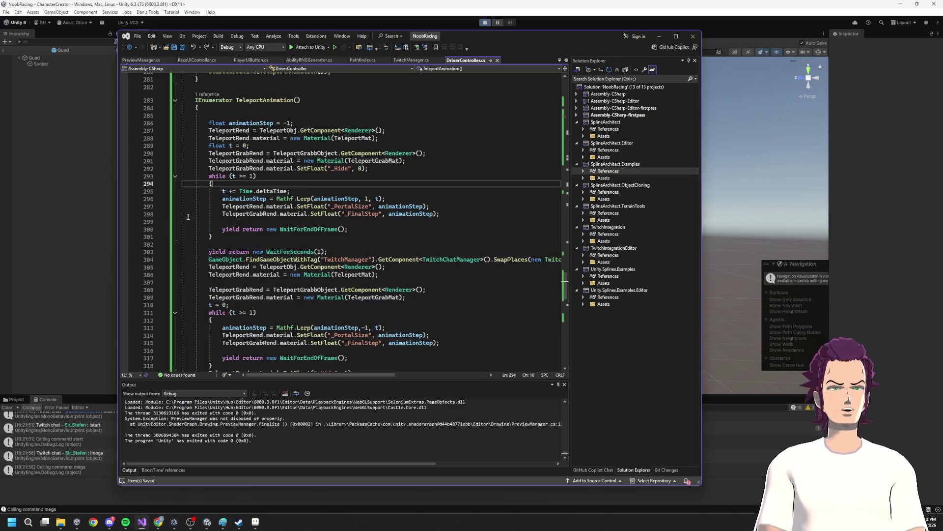
{"action": "left_click", "coordinate": [124, 191]}
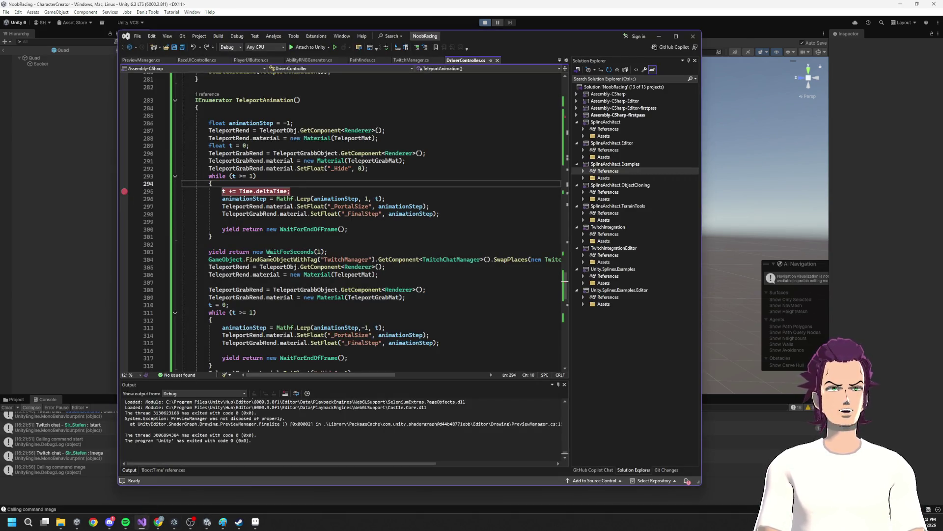
{"action": "left_click", "coordinate": [124, 168]}
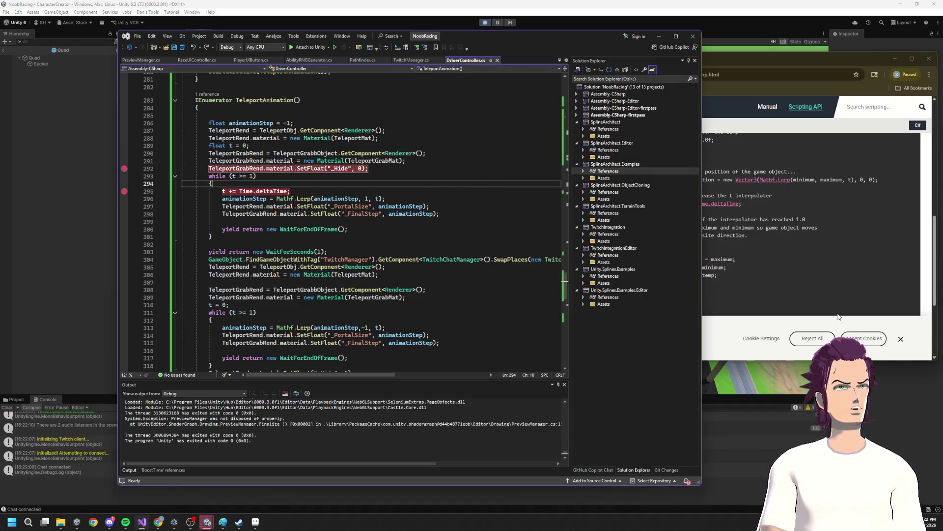
{"action": "left_click", "coordinate": [901, 56]}
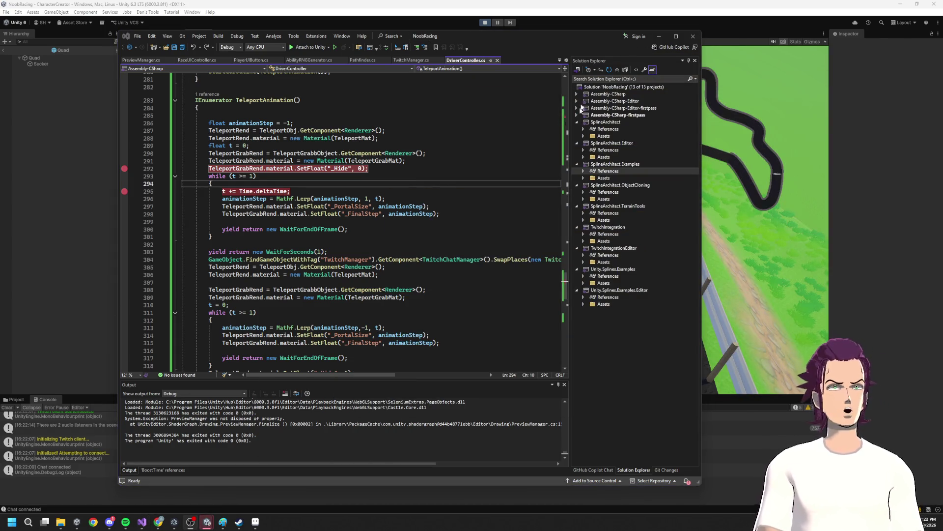
- Return to the running race in Unity with the breakpoints active
{"action": "left_click", "coordinate": [443, 19]}
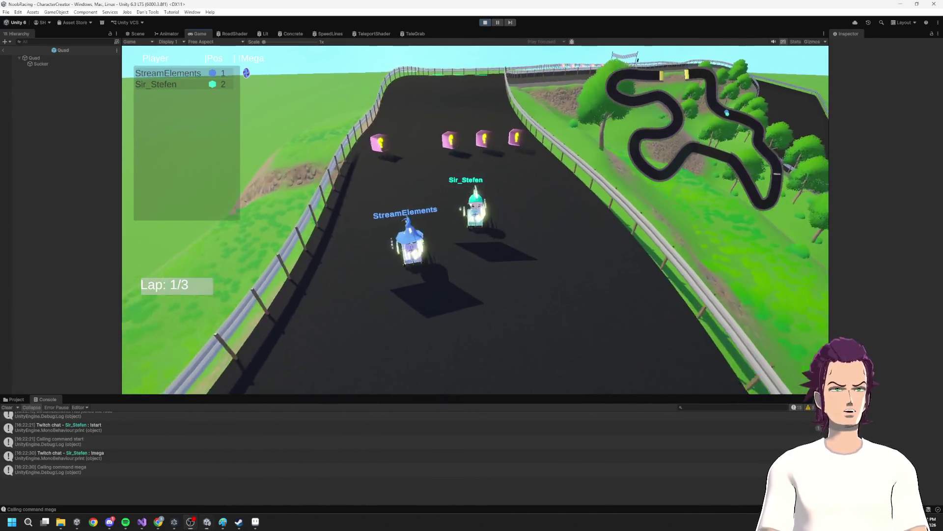
{"action": "left_click", "coordinate": [140, 523]}
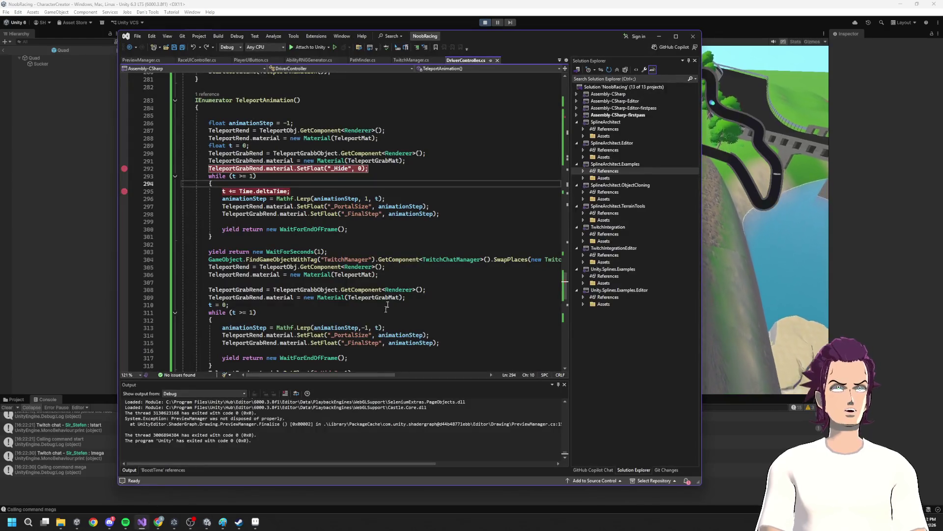
{"action": "key", "text": "alt+Tab"}
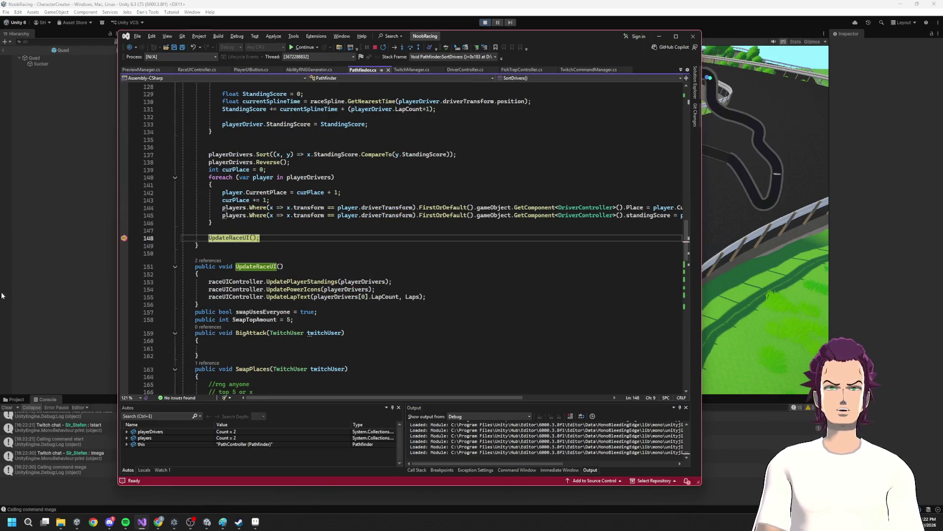
- Resume the game, remove the line 153 breakpoint, and step through the teleport loop to line 303
{"action": "left_click", "coordinate": [303, 47]}
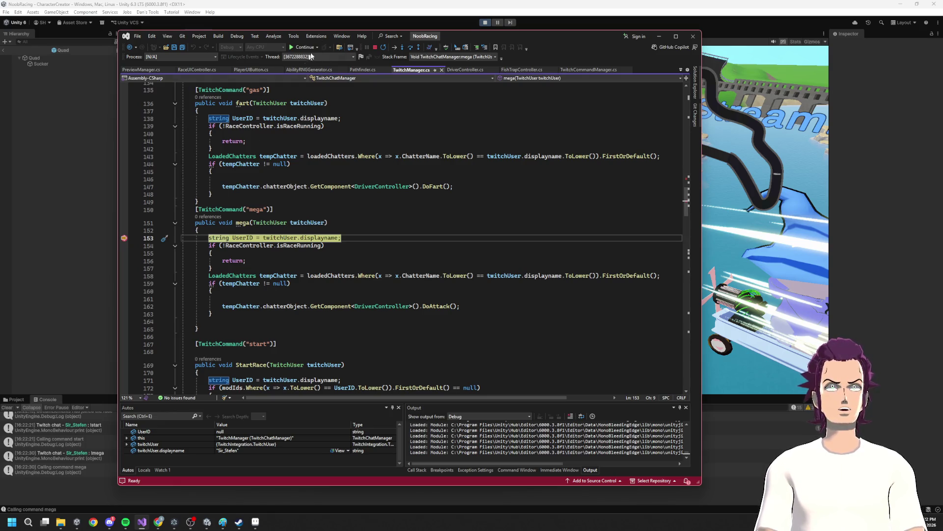
{"action": "left_click", "coordinate": [124, 238]}
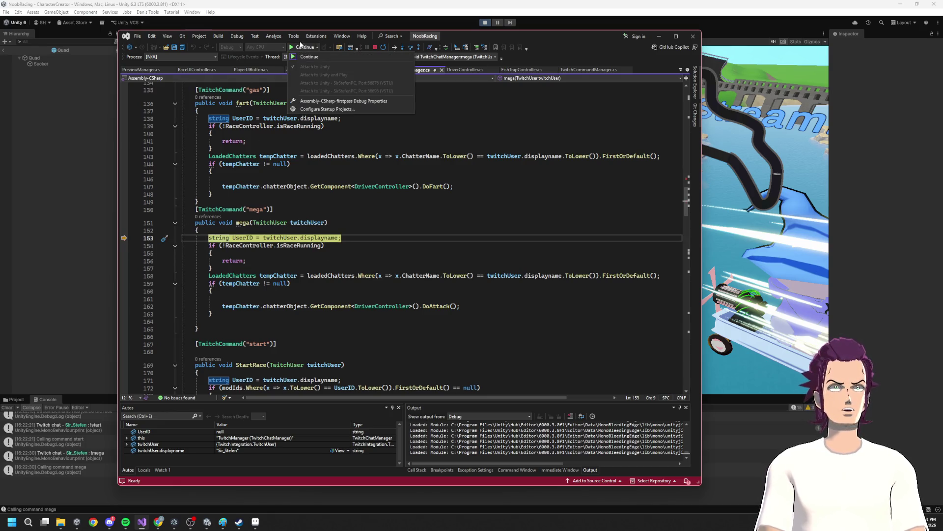
{"action": "left_click", "coordinate": [305, 47]}
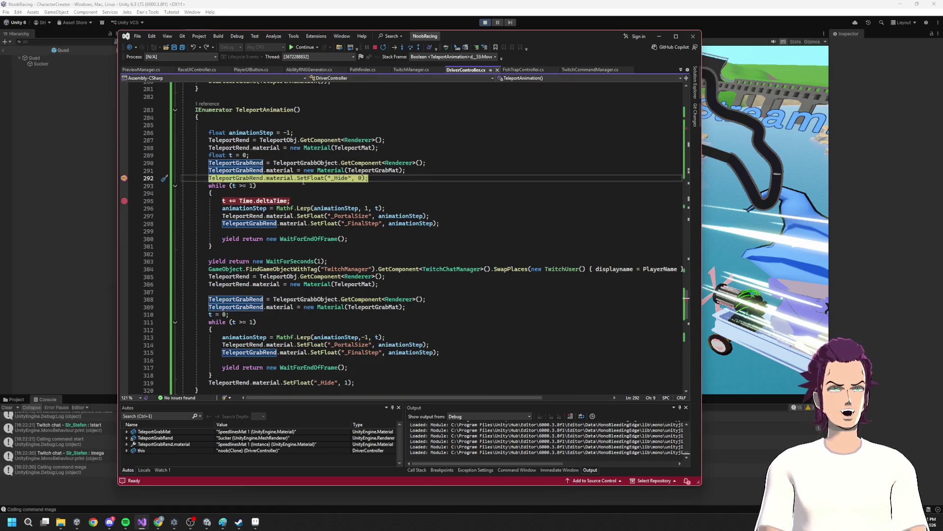
{"action": "mouse_move", "coordinate": [285, 178]}
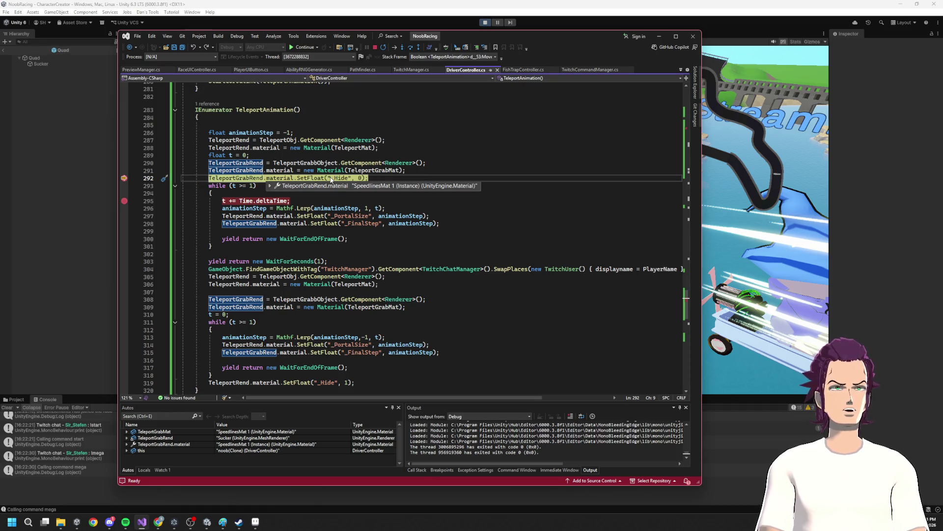
{"action": "left_click", "coordinate": [412, 49]}
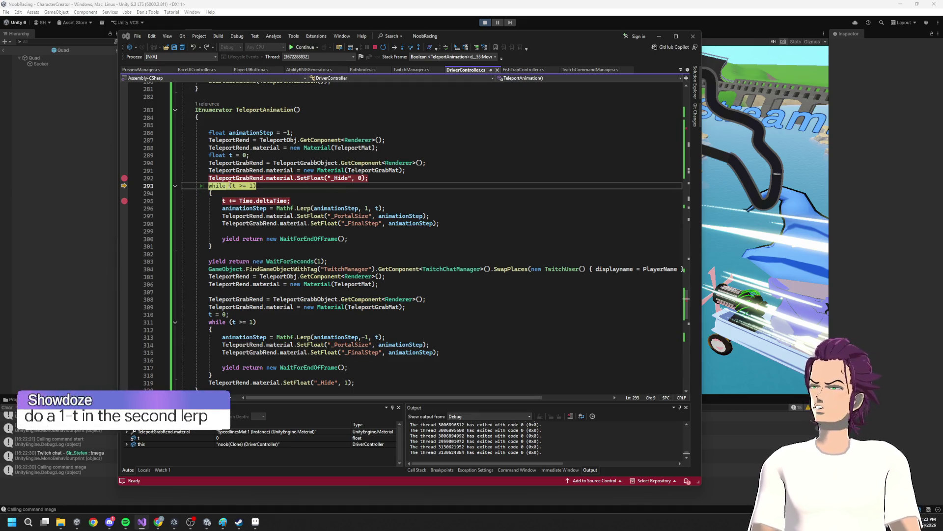
{"action": "mouse_move", "coordinate": [231, 181]}
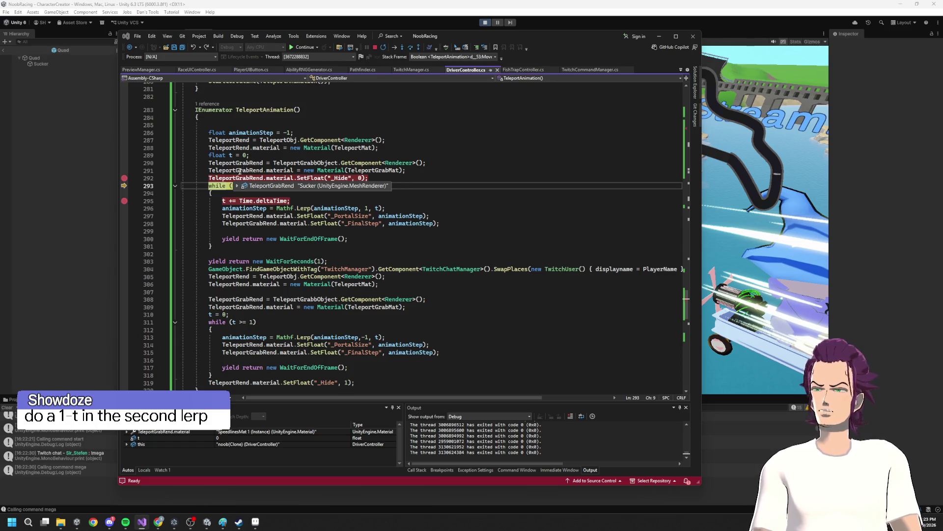
{"action": "left_click", "coordinate": [411, 47]}
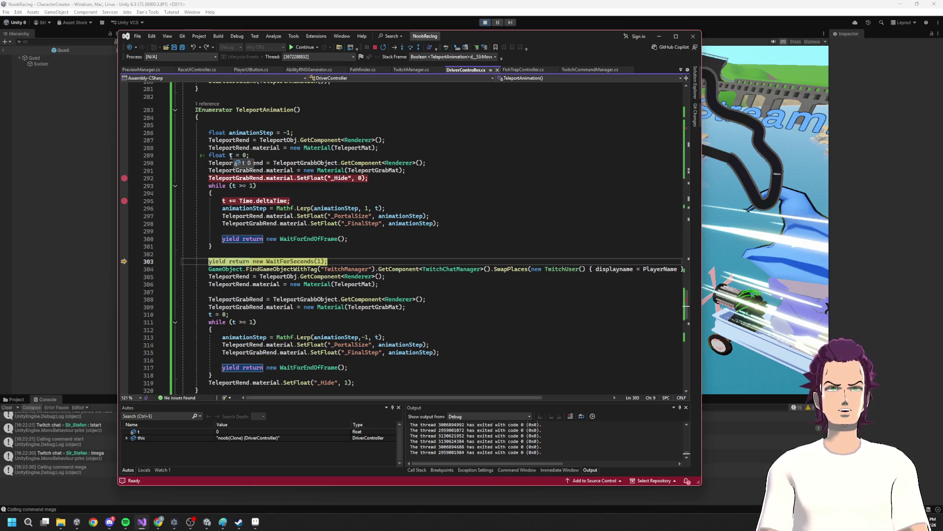
- Break on the line 293 while loop, confirm t >= 1 is false, and stop debugging
{"action": "left_click", "coordinate": [125, 186]}
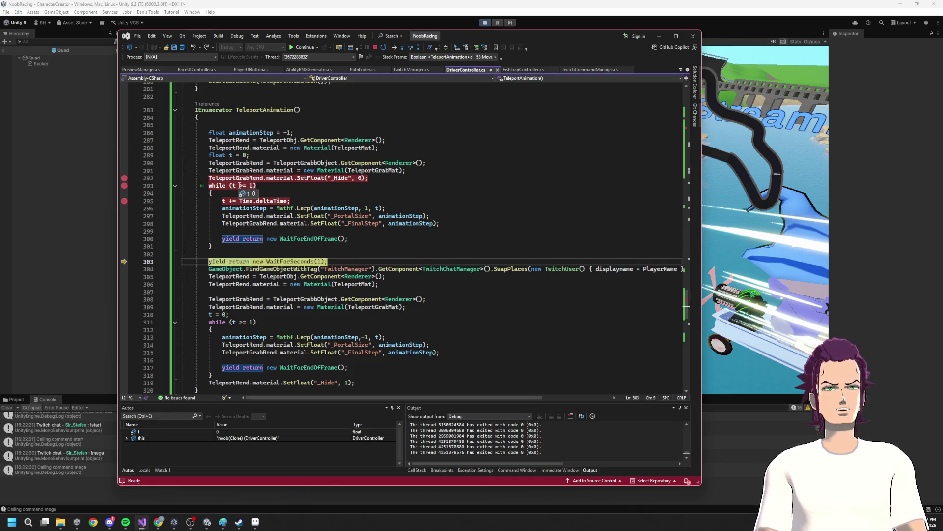
{"action": "mouse_move", "coordinate": [245, 185]}
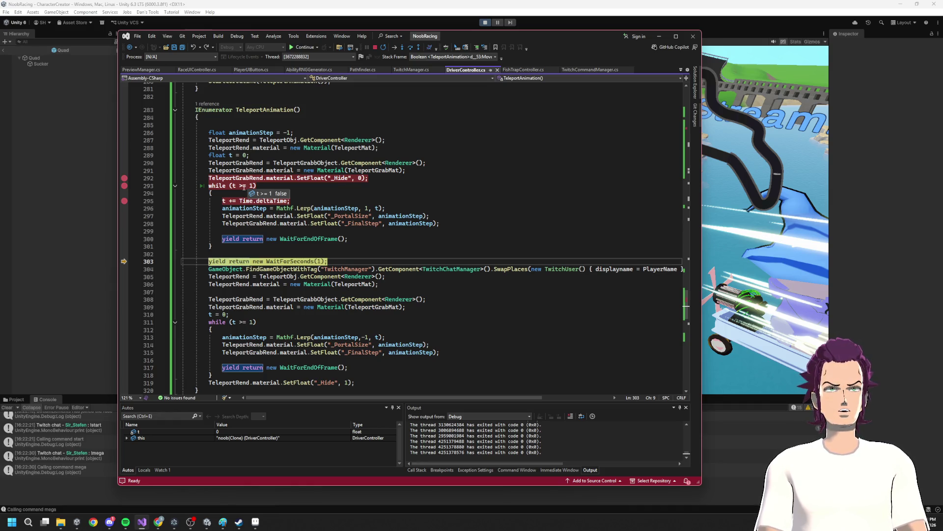
{"action": "left_click", "coordinate": [244, 185]}
{"action": "left_click", "coordinate": [376, 48]}
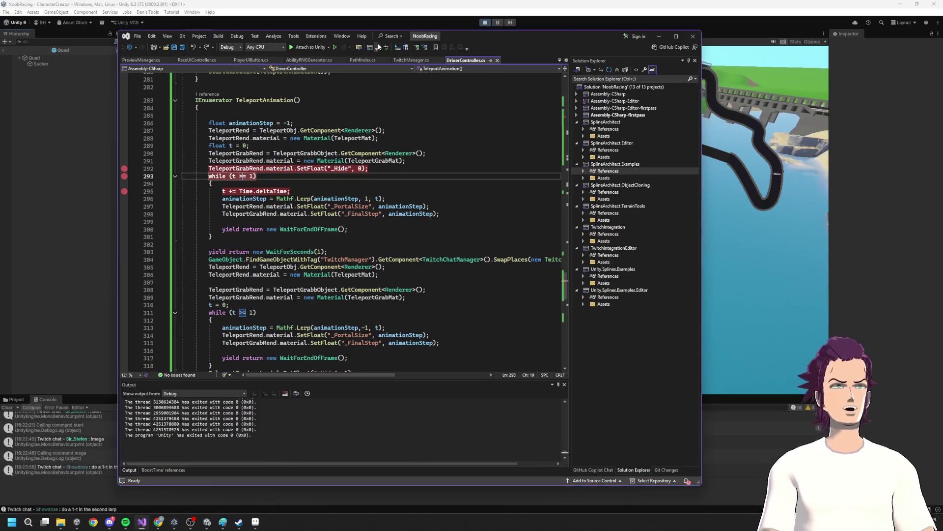
{"action": "type", "text": "M<"}
- Change the first TeleportAnimation loop condition to t <= 1 and save the script
{"action": "key", "text": "BackSpace"}
{"action": "type", "text": "<"}
{"action": "key", "text": "ctrl+s"}
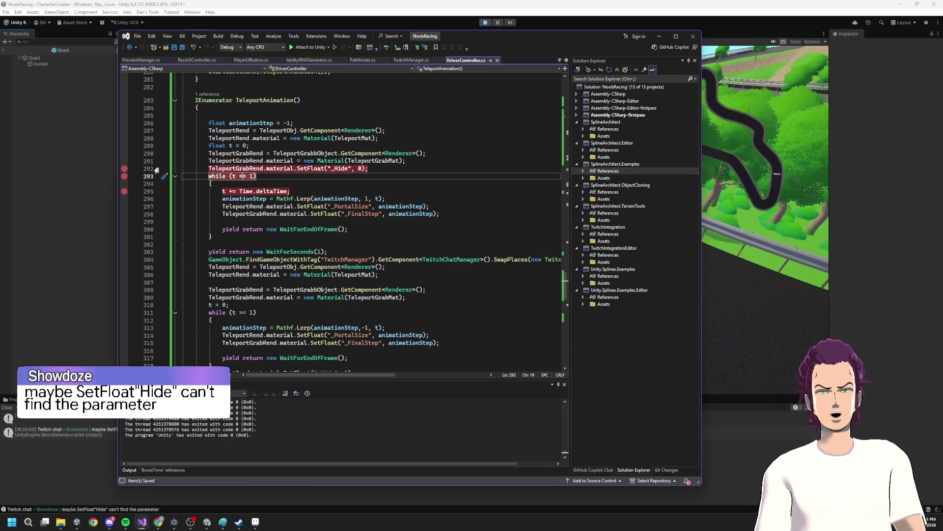
{"action": "mouse_move", "coordinate": [298, 203]}
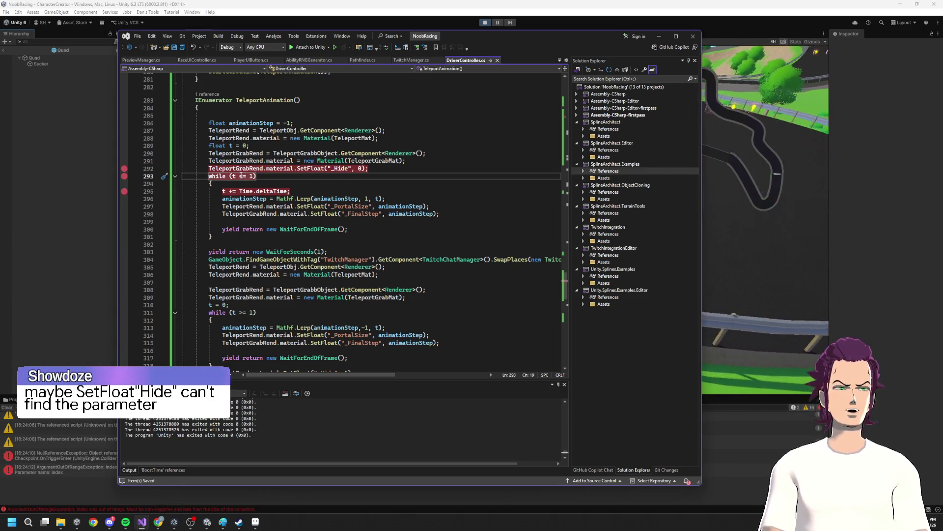
{"action": "left_click", "coordinate": [286, 175]}
{"action": "key", "text": "Home"}
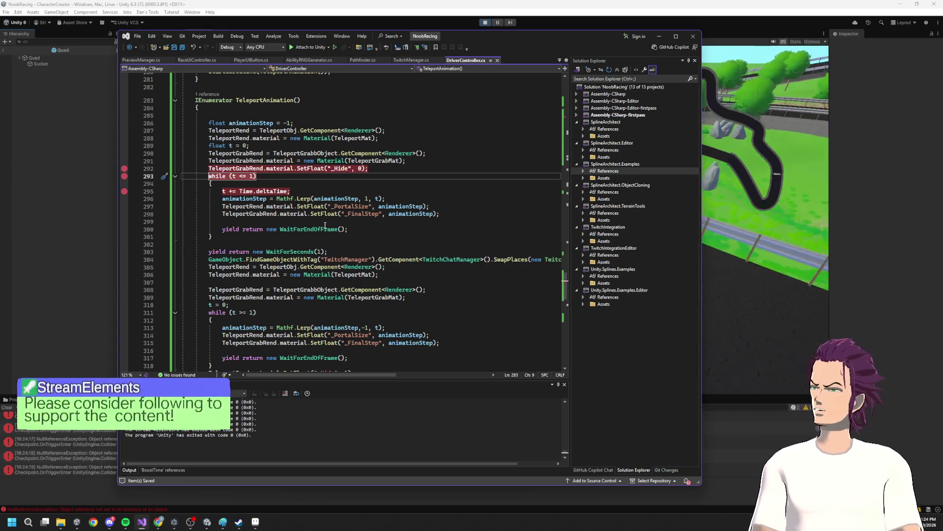
{"action": "double_click", "coordinate": [244, 176]}
{"action": "type", "text": ">"}
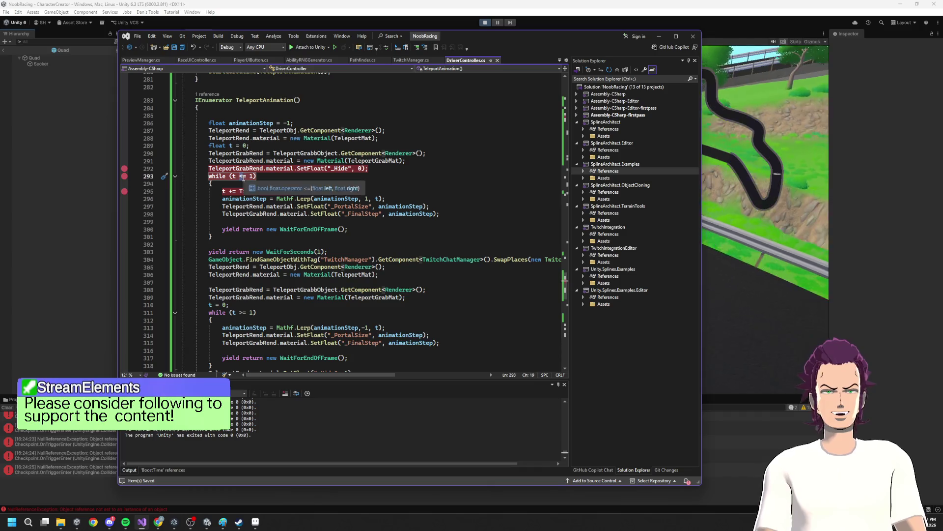
- Remove the breakpoints on the while loop, _Hide line and t increment, then return to Unity
{"action": "left_click", "coordinate": [125, 175]}
{"action": "left_click", "coordinate": [125, 169]}
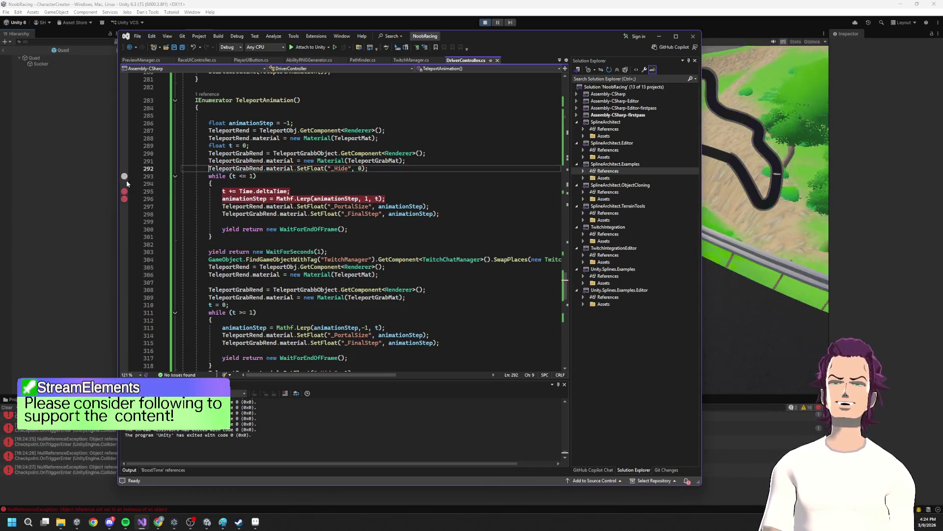
{"action": "left_click", "coordinate": [124, 192]}
{"action": "left_click", "coordinate": [486, 23]}
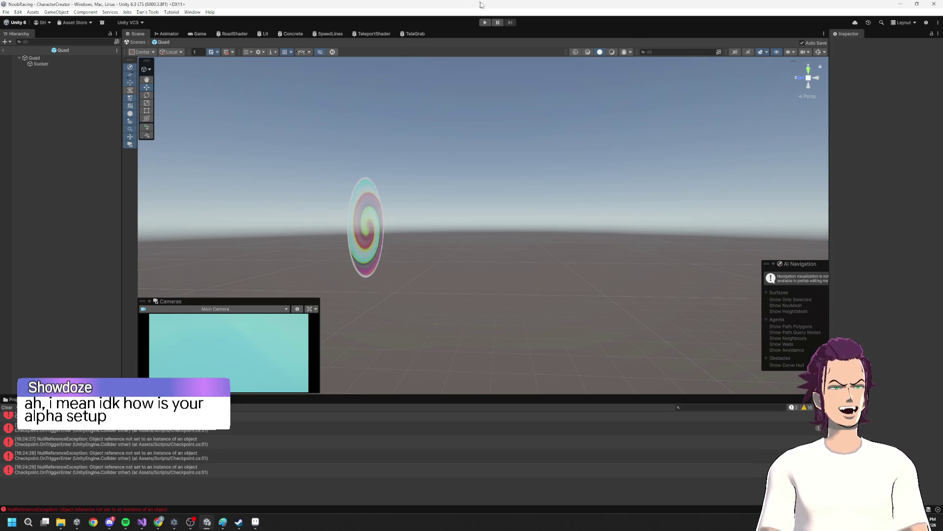
- Play-test the race to watch the teleport portal, then stop and return to TeleportAnimation's code
{"action": "left_click", "coordinate": [485, 23]}
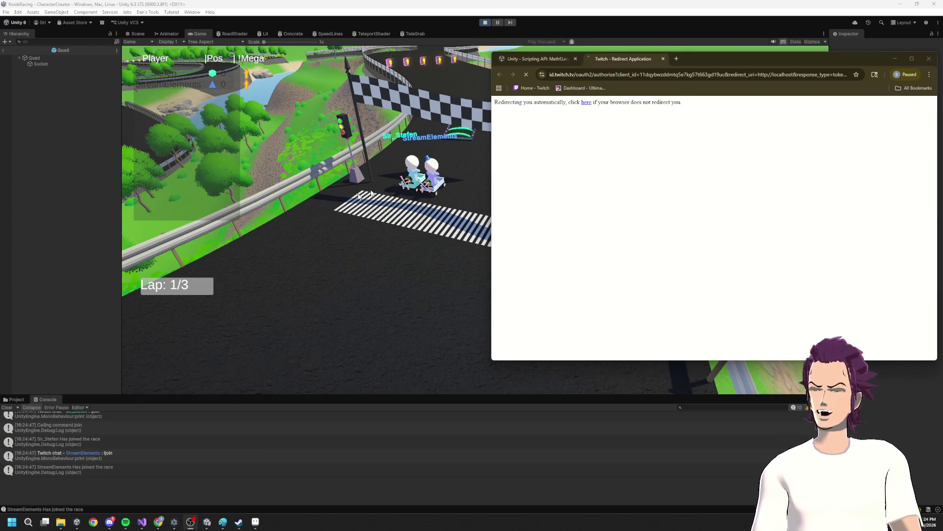
{"action": "left_click", "coordinate": [895, 59]}
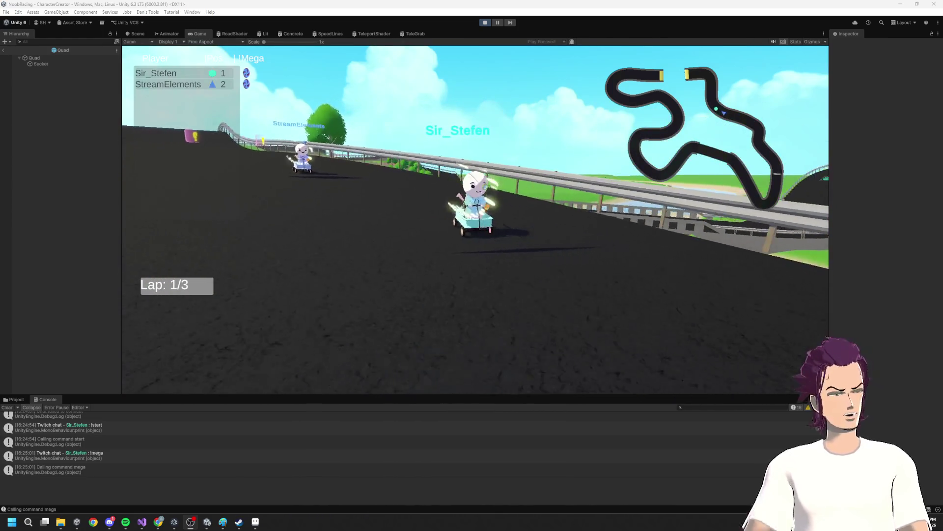
{"action": "left_click", "coordinate": [485, 22]}
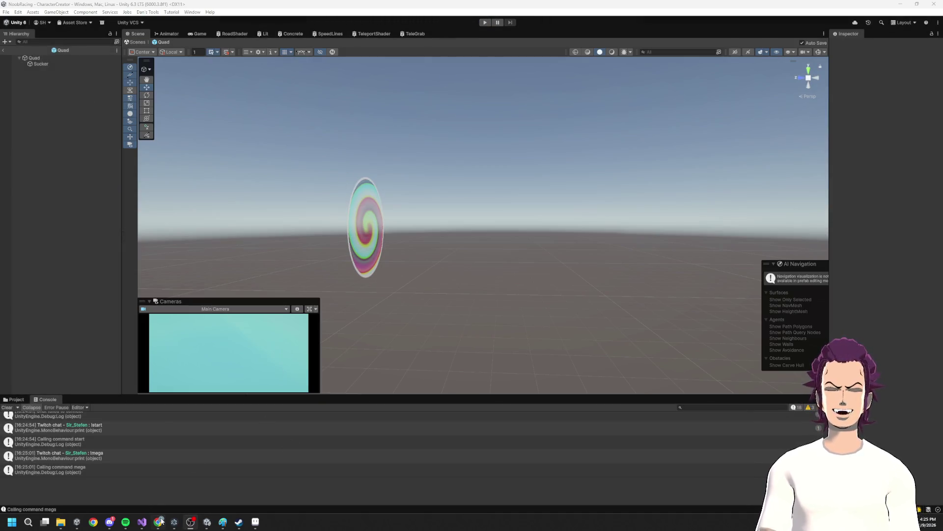
{"action": "key", "text": "alt+Tab"}
{"action": "left_click", "coordinate": [375, 199]}
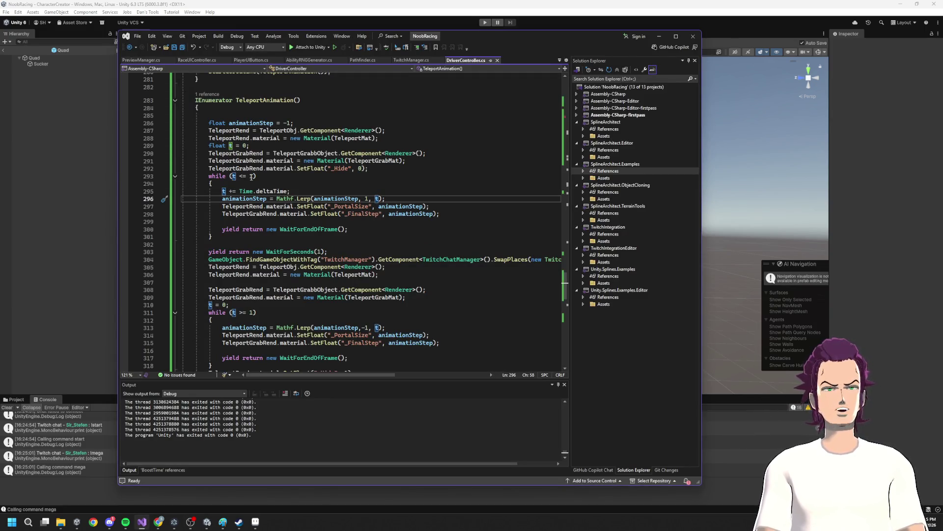
- Use animationStep instead of t in the first while-loop condition and save
{"action": "left_click", "coordinate": [253, 123]}
{"action": "double_click", "coordinate": [253, 123]}
{"action": "key", "text": "ctrl+c"}
{"action": "double_click", "coordinate": [232, 176]}
{"action": "key", "text": "ctrl+v"}
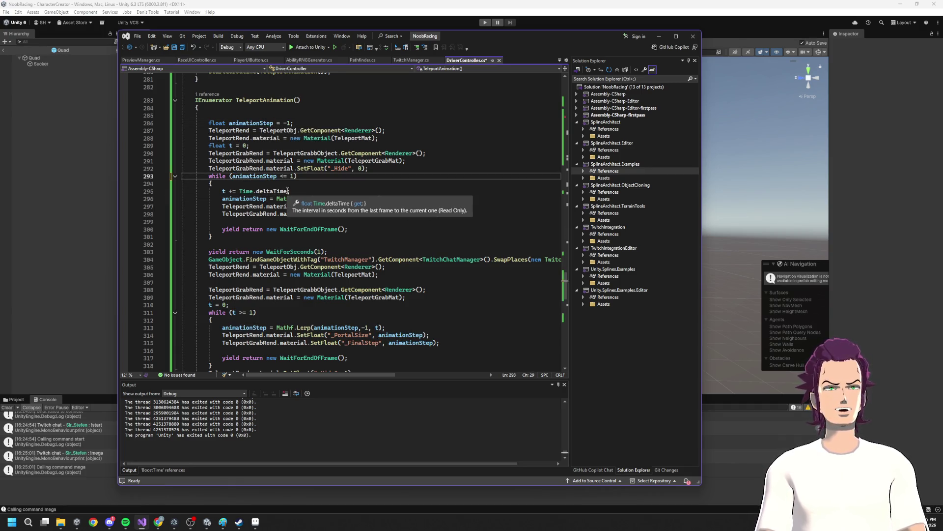
{"action": "key", "text": "ctrl+s"}
- Lerp the first loop with Time.deltaTime and comment out its t increment line
{"action": "left_click", "coordinate": [377, 199]}
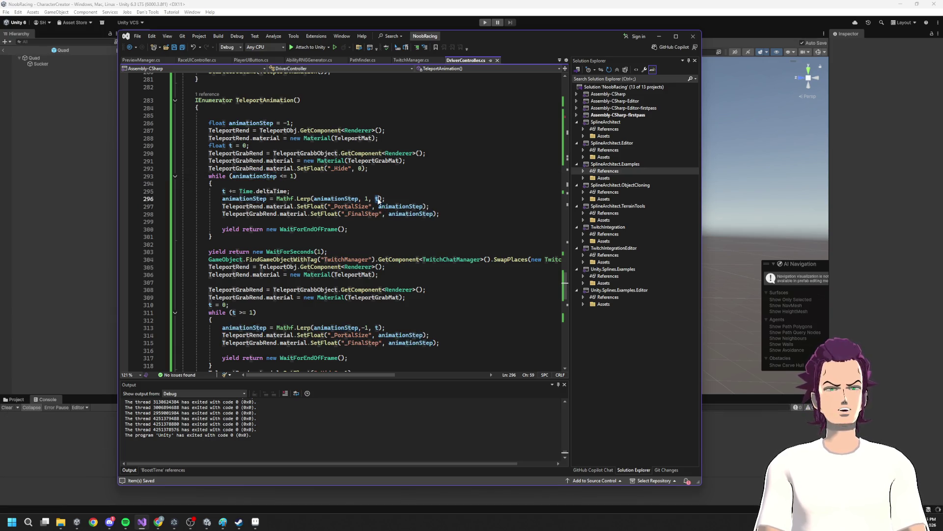
{"action": "left_click", "coordinate": [259, 176]}
{"action": "left_click", "coordinate": [376, 199]}
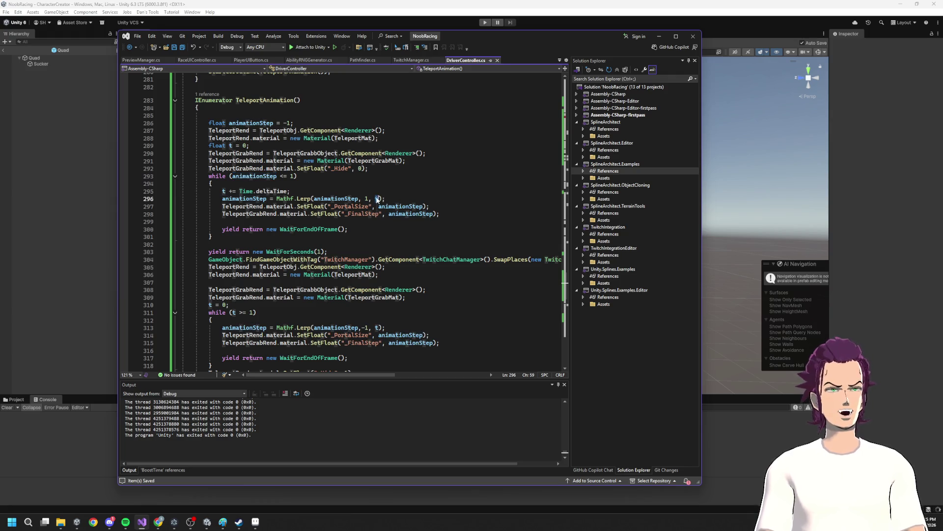
{"action": "key", "text": "BackSpace"}
{"action": "type", "text": "time.de"}
{"action": "key", "text": "Tab"}
{"action": "key", "text": "Down"}
{"action": "key", "text": "Down"}
{"action": "key", "text": "Down"}
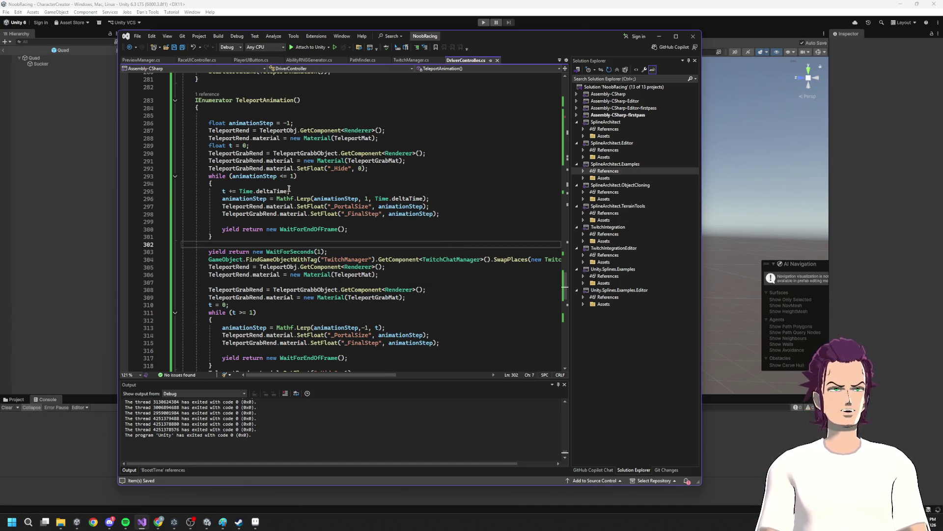
{"action": "left_click", "coordinate": [218, 192]}
{"action": "type", "text": "//"}
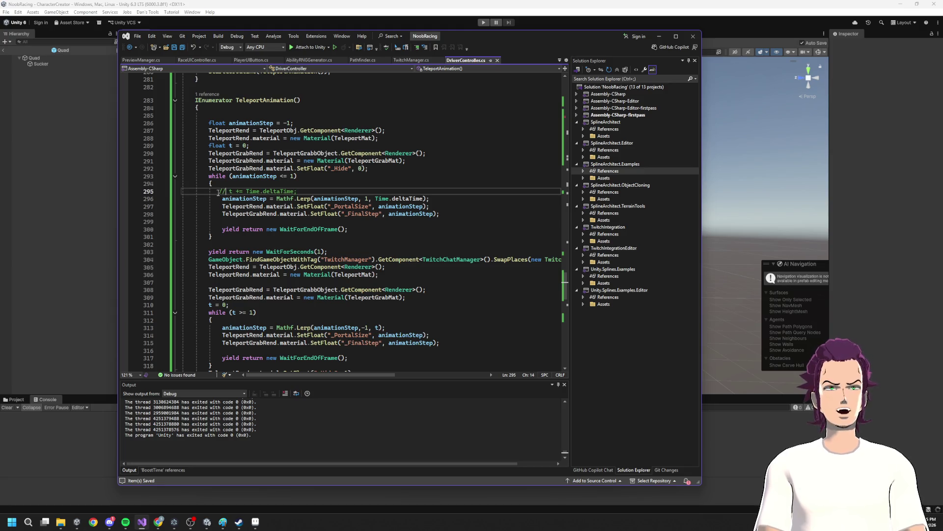
- Use animationStep instead of t in the second while-loop condition
{"action": "scroll", "coordinate": [274, 227], "scroll_direction": "down", "scroll_amount": 2}
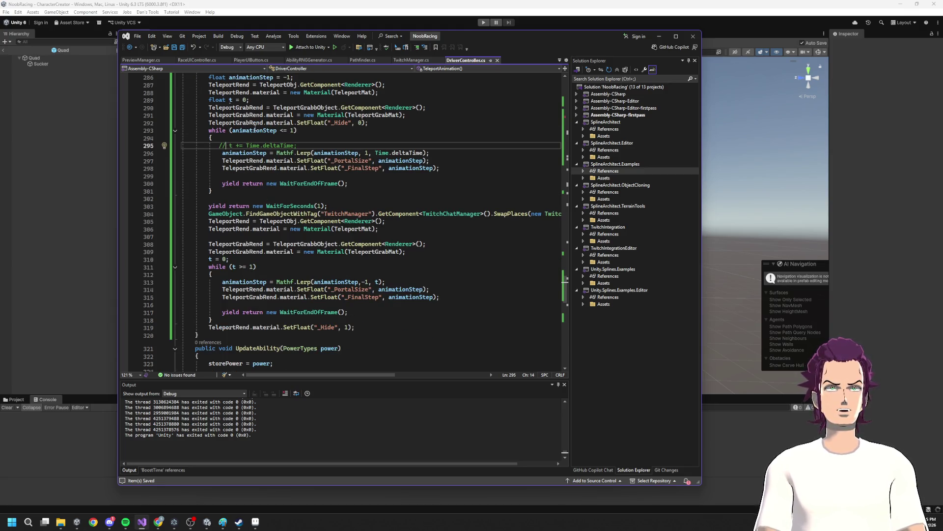
{"action": "double_click", "coordinate": [254, 131]}
{"action": "left_click", "coordinate": [235, 266]}
{"action": "key", "text": "BackSpace"}
{"action": "type", "text": "animationStep"}
{"action": "left_click", "coordinate": [292, 267]}
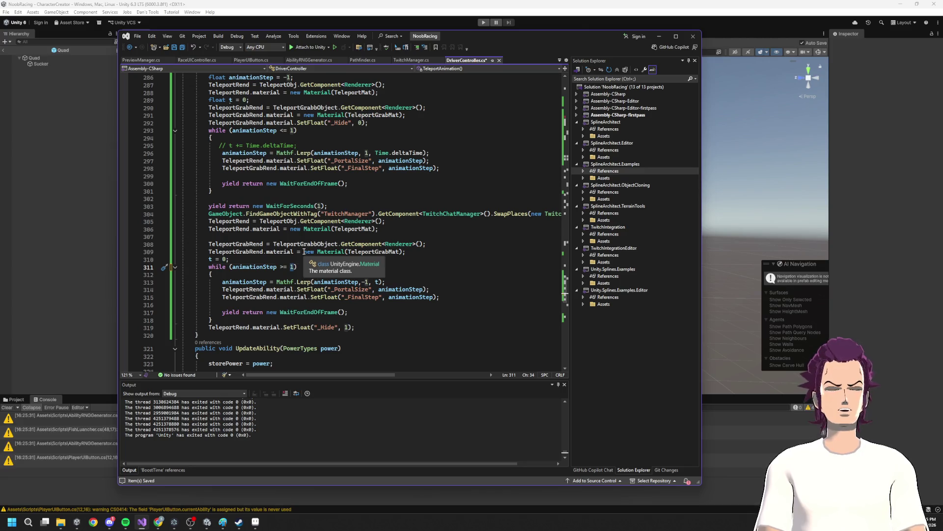
{"action": "key", "text": "Left"}
{"action": "key", "text": "Left"}
{"action": "key", "text": "Left"}
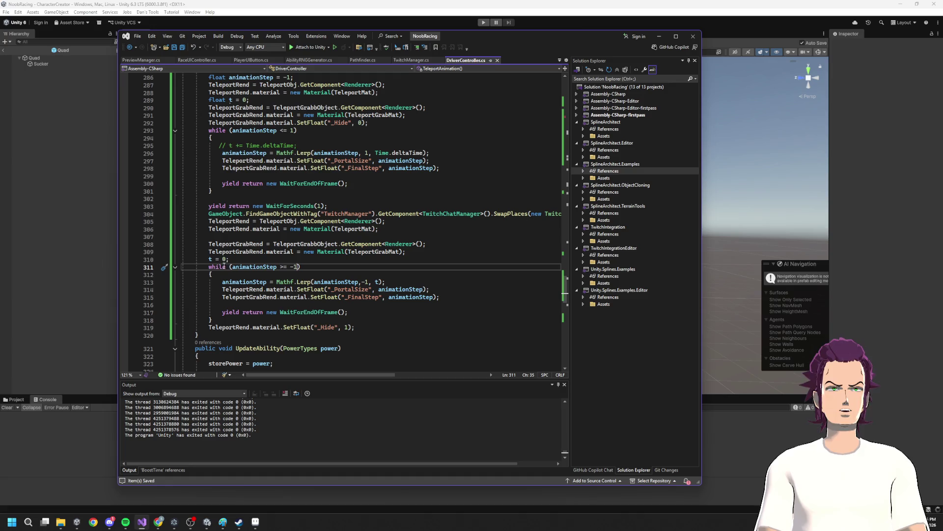
- Replace the second lerp's t argument with Time.deltaTime, save, and switch to Unity
{"action": "left_click", "coordinate": [207, 259]}
{"action": "type", "text": "//"}
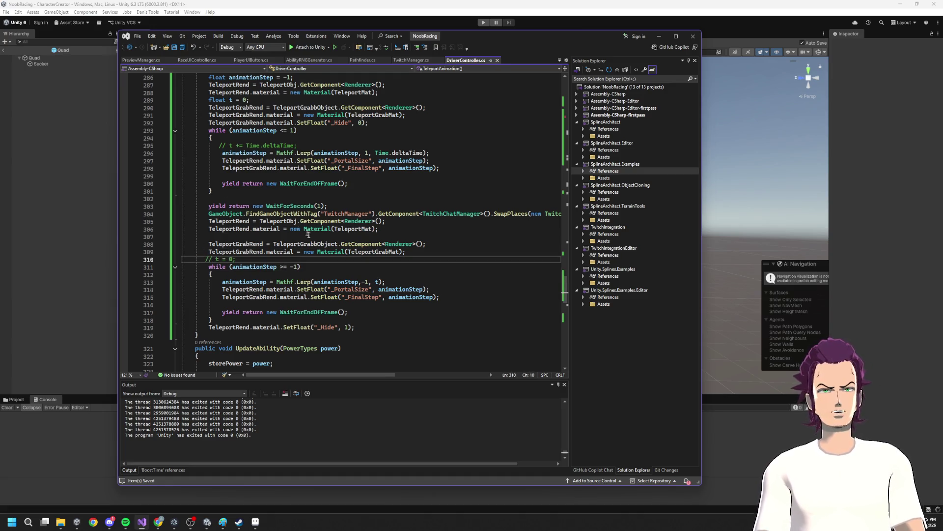
{"action": "double_click", "coordinate": [374, 282]}
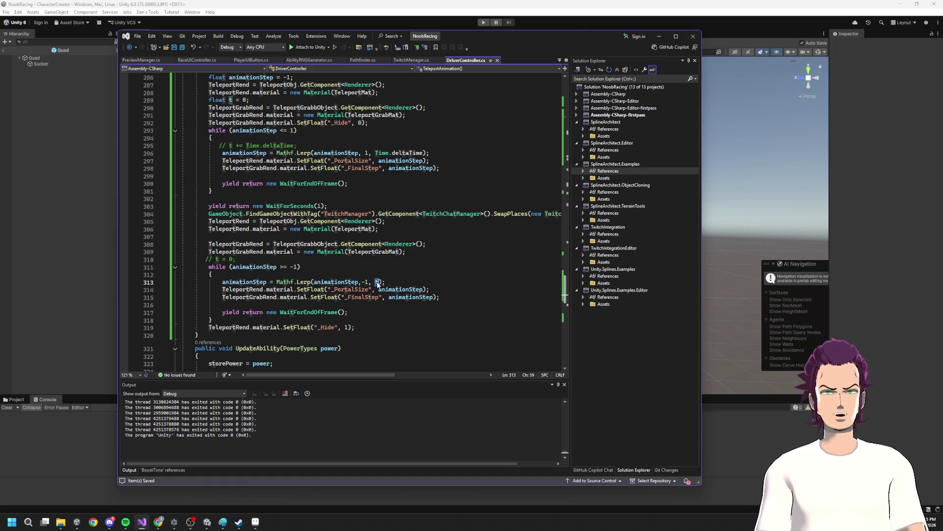
{"action": "type", "text": "Time"}
{"action": "type", "text": ".deltaTime"}
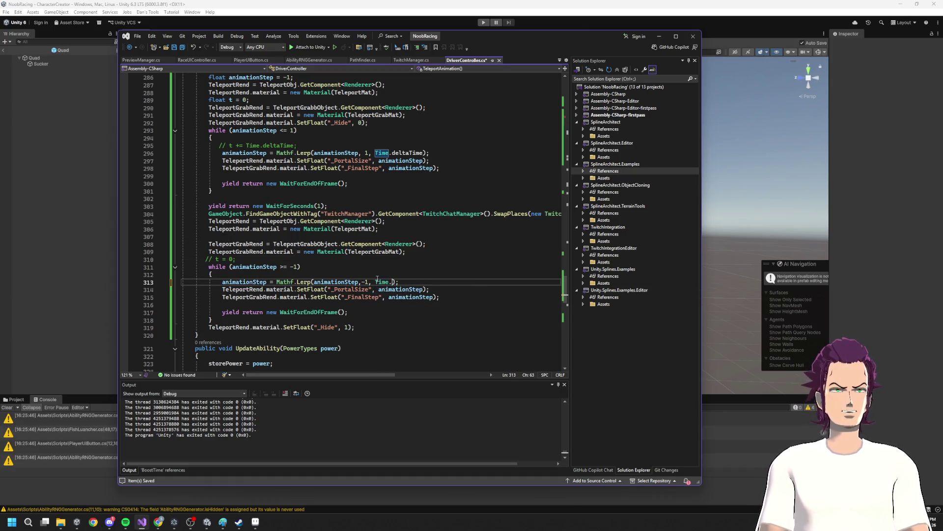
{"action": "key", "text": "ctrl+s"}
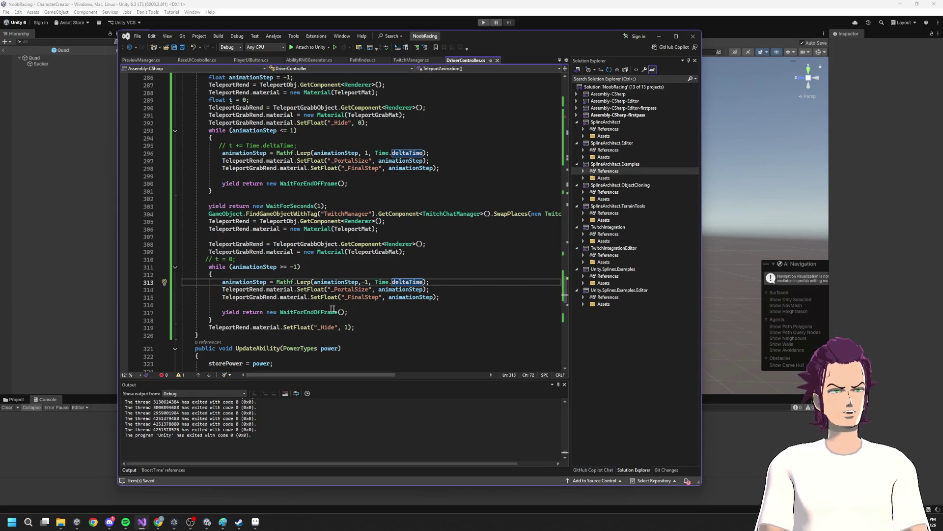
{"action": "left_click", "coordinate": [71, 243]}
- Run the race to watch the mega portal swallow the leading kart, then stop and return to the code
{"action": "key", "text": "ctrl+p"}
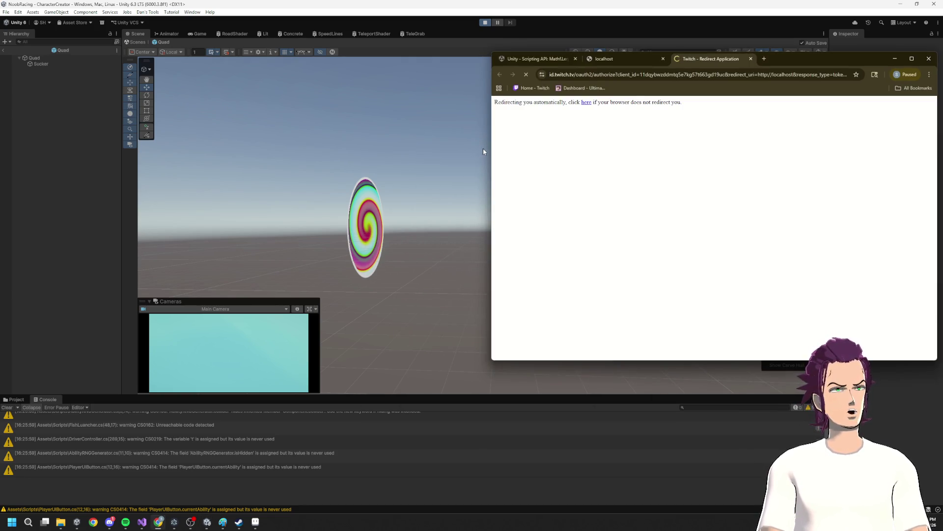
{"action": "left_click", "coordinate": [895, 56]}
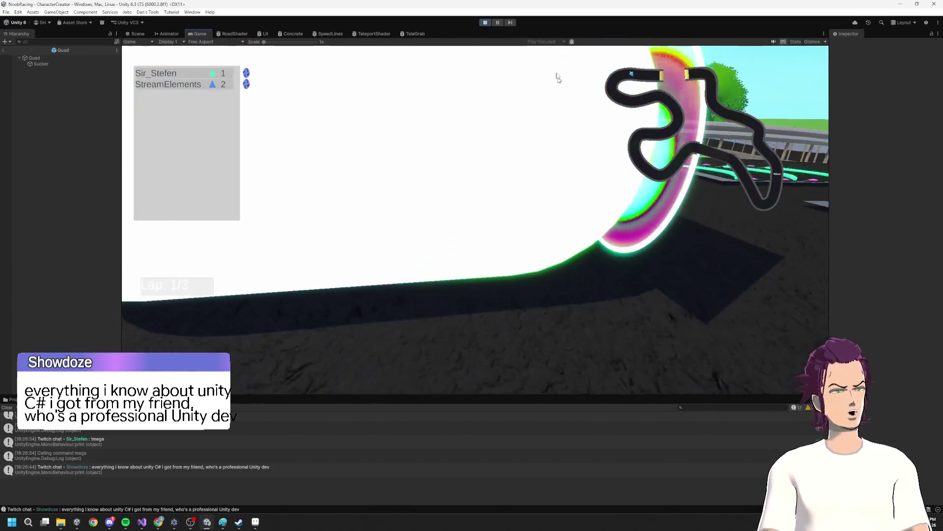
{"action": "left_click", "coordinate": [490, 24]}
{"action": "key", "text": "alt+Tab"}
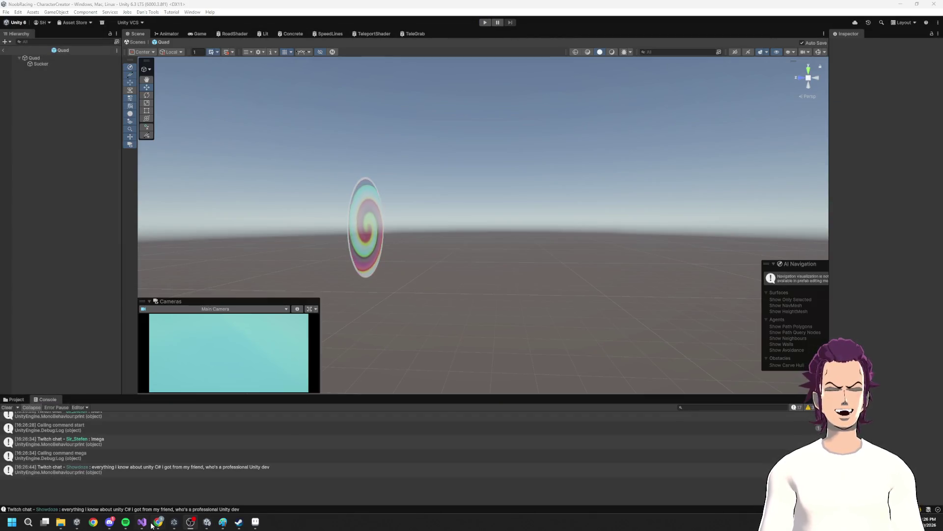
{"action": "key", "text": "alt+Tab"}
- Undo the animationStep experiments, fix the first loop condition, and set the second to t <= 1
{"action": "left_click", "coordinate": [361, 303]}
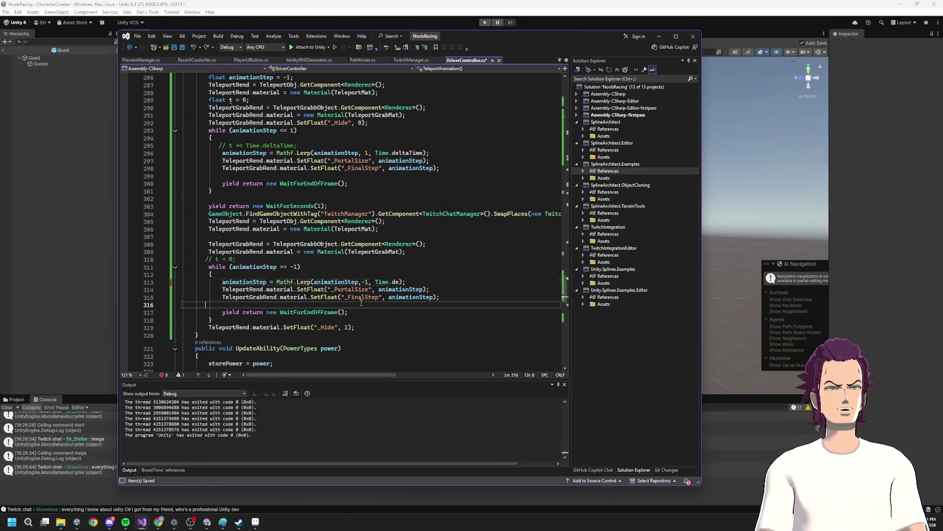
{"action": "key", "text": "ctrl+z"}
{"action": "key", "text": "ctrl+z"}
{"action": "key", "text": "ctrl+z"}
{"action": "key", "text": "ctrl+z"}
{"action": "key", "text": "ctrl+z"}
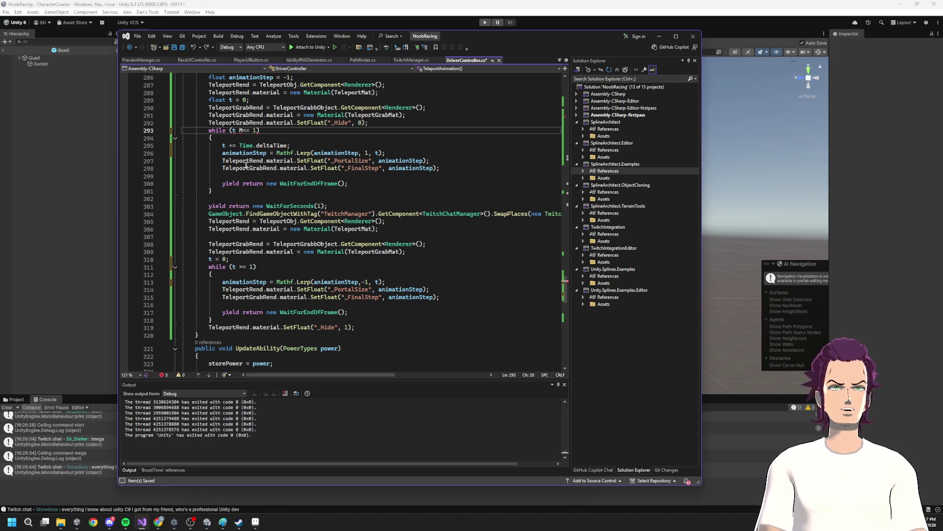
{"action": "key", "text": "BackSpace"}
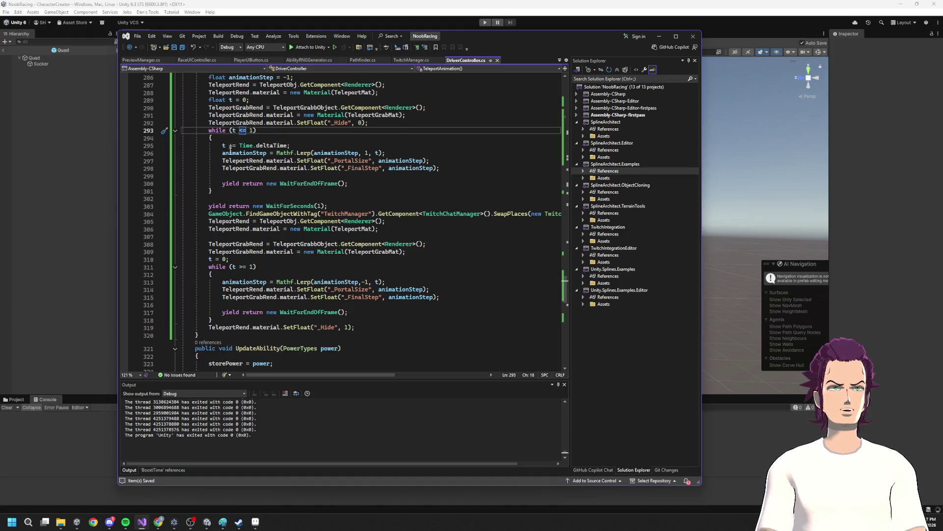
{"action": "left_click_drag", "start_coordinate": [202, 259], "coordinate": [243, 260]}
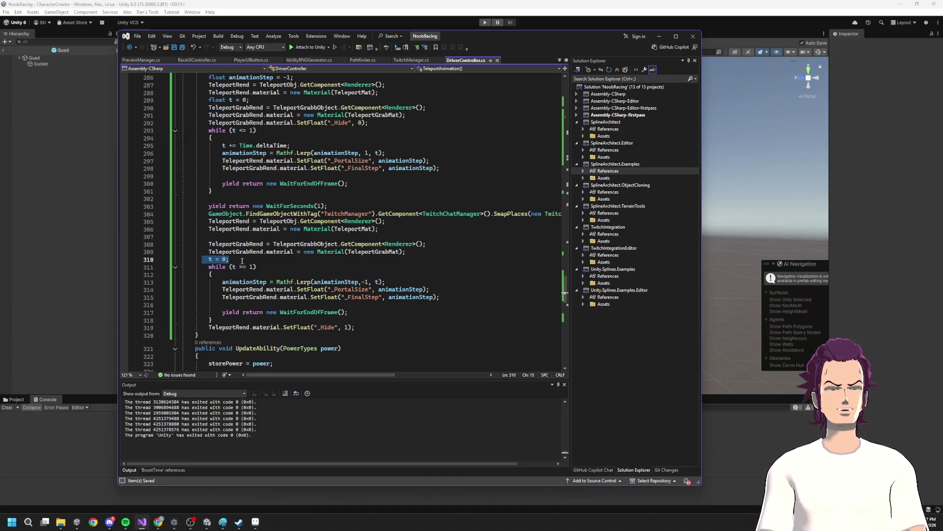
{"action": "left_click", "coordinate": [242, 266]}
{"action": "type", "text": "<"}
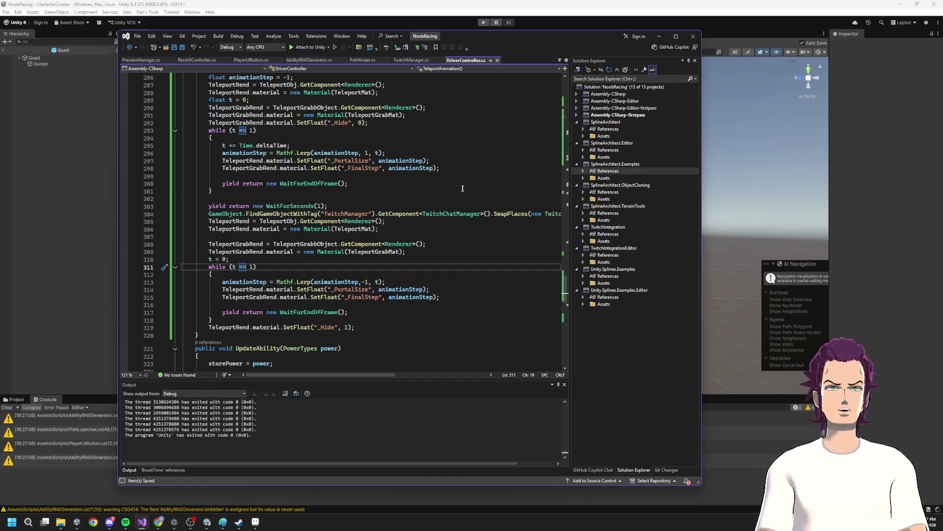
{"action": "left_click_drag", "start_coordinate": [218, 274], "coordinate": [375, 282]}
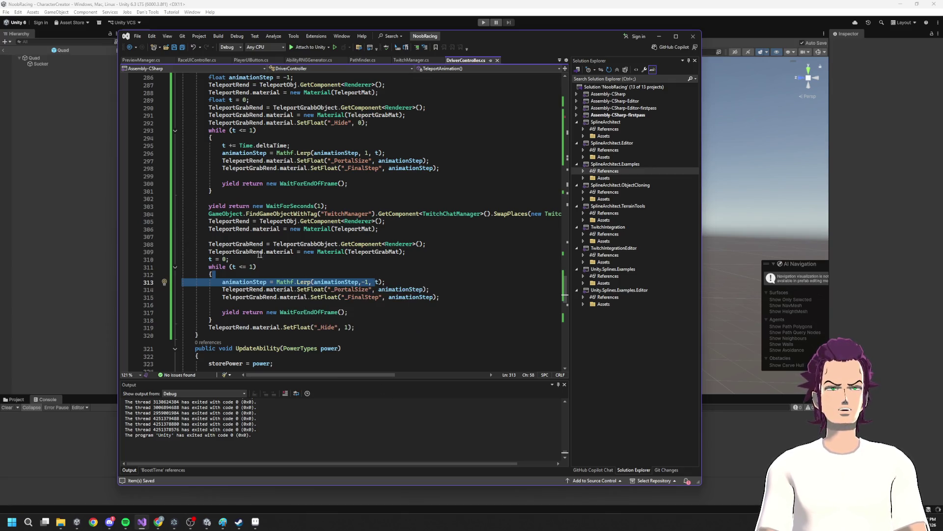
{"action": "left_click", "coordinate": [280, 258]}
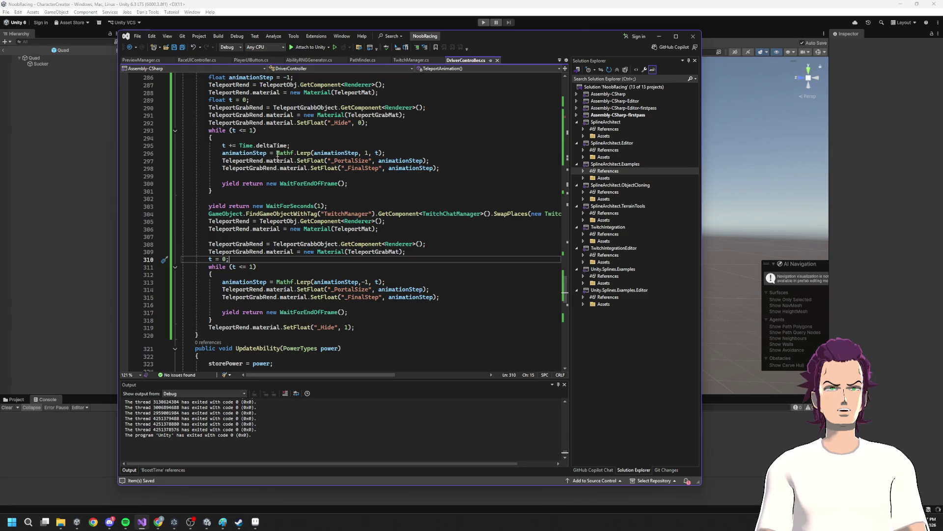
- Copy t += Time.deltaTime; into the second loop's body and start a Unity test
{"action": "left_click_drag", "start_coordinate": [299, 144], "coordinate": [295, 162]}
{"action": "left_click", "coordinate": [255, 278]}
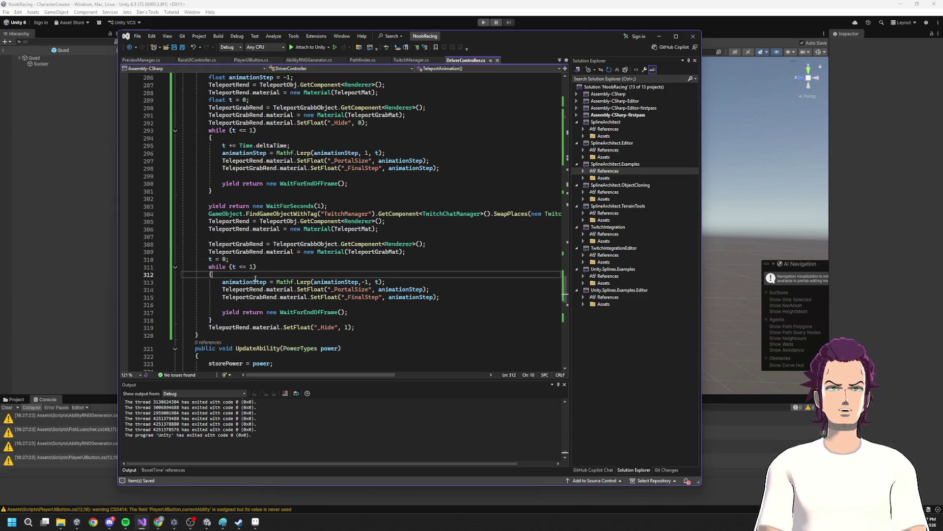
{"action": "key", "text": "Return"}
{"action": "type", "text": "t += Time.deltaTime;"}
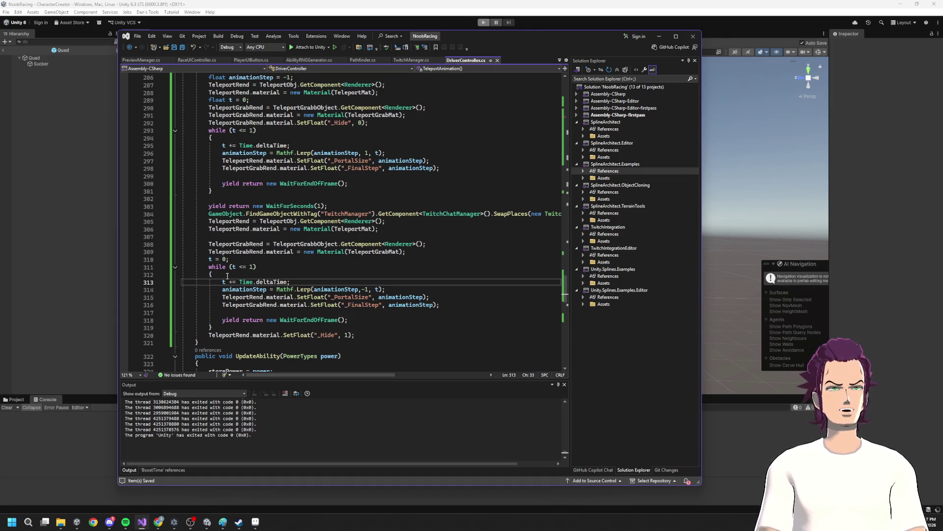
{"action": "left_click", "coordinate": [367, 276]}
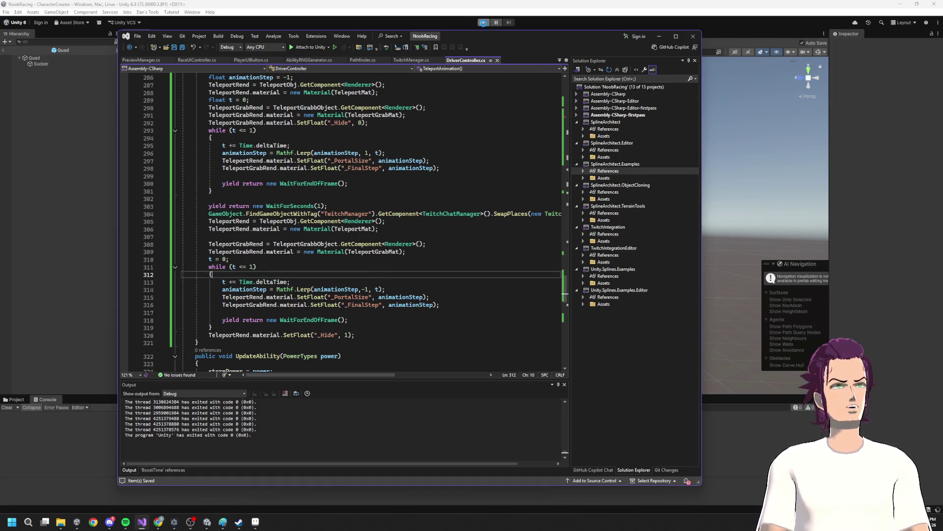
{"action": "left_click", "coordinate": [485, 22]}
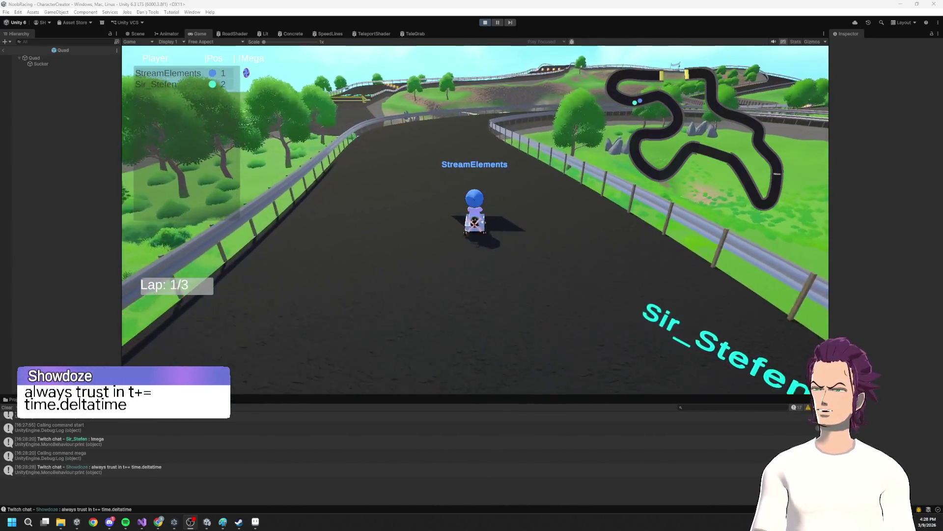
- Stop the kart race test and bring DriverController.cs's TeleportAnimation back up
{"action": "left_click", "coordinate": [485, 23]}
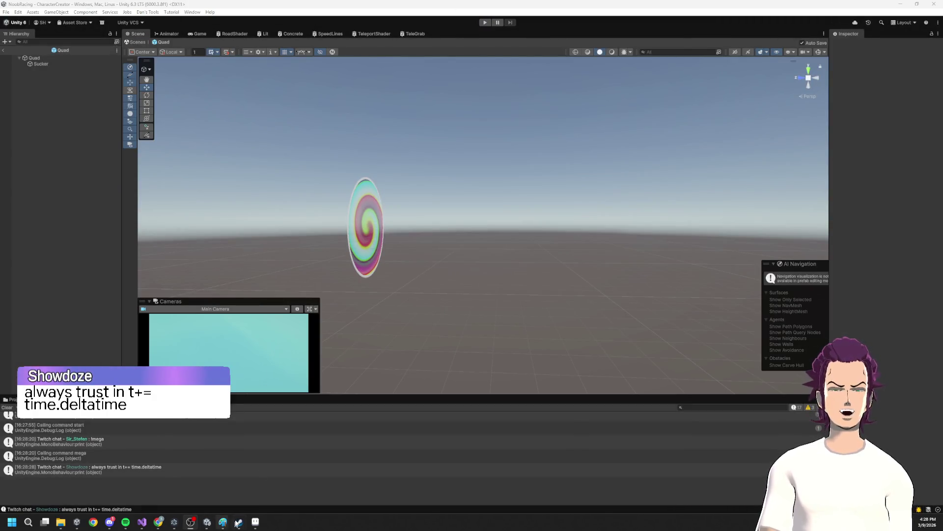
{"action": "left_click", "coordinate": [142, 522]}
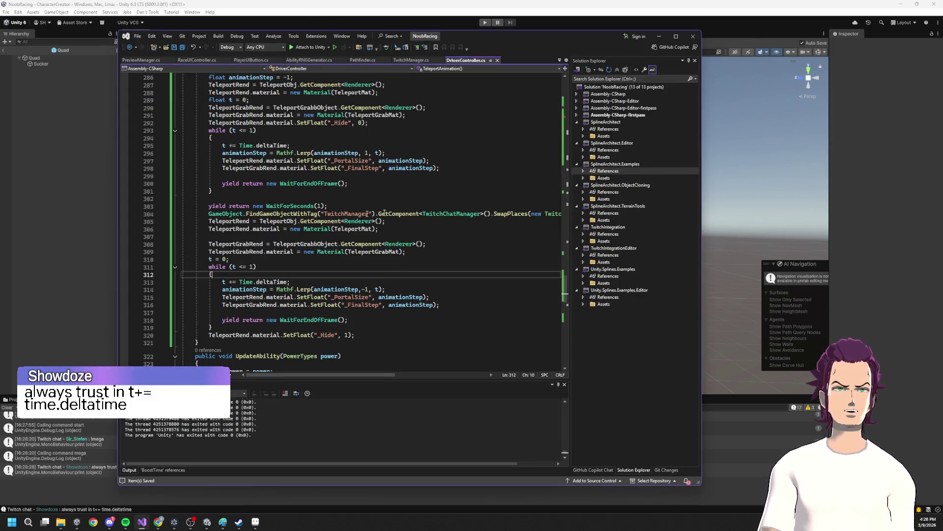
- Scale the first loop's increment on line 295 to 0.10f*Time.deltaTime
{"action": "scroll", "coordinate": [361, 194], "scroll_direction": "up", "scroll_amount": 2}
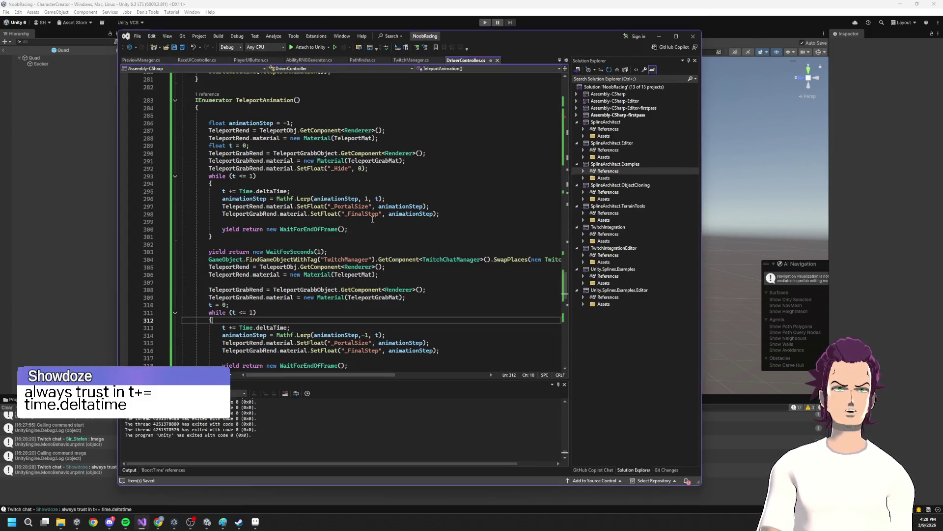
{"action": "left_click", "coordinate": [240, 192]}
{"action": "type", "text": "*"}
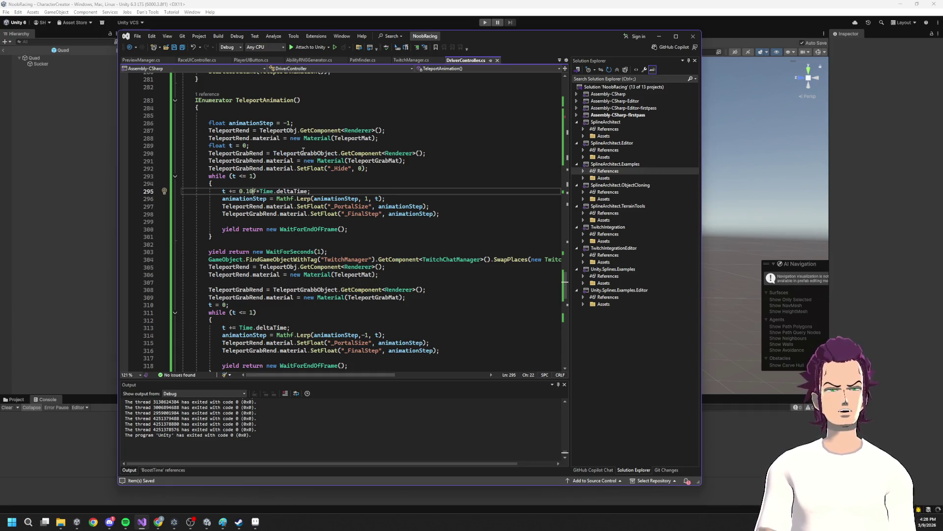
{"action": "left_click_drag", "start_coordinate": [315, 189], "coordinate": [247, 187]}
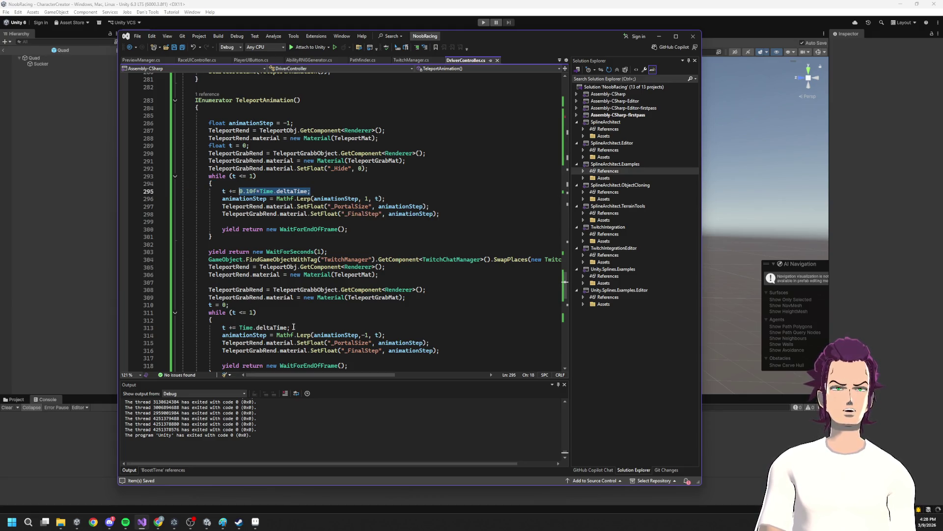
- Apply the same 0.10f* scale on line 313 and remove the duplicated Time.deltaTime text
{"action": "left_click_drag", "start_coordinate": [292, 327], "coordinate": [244, 328]}
{"action": "left_click", "coordinate": [240, 327]}
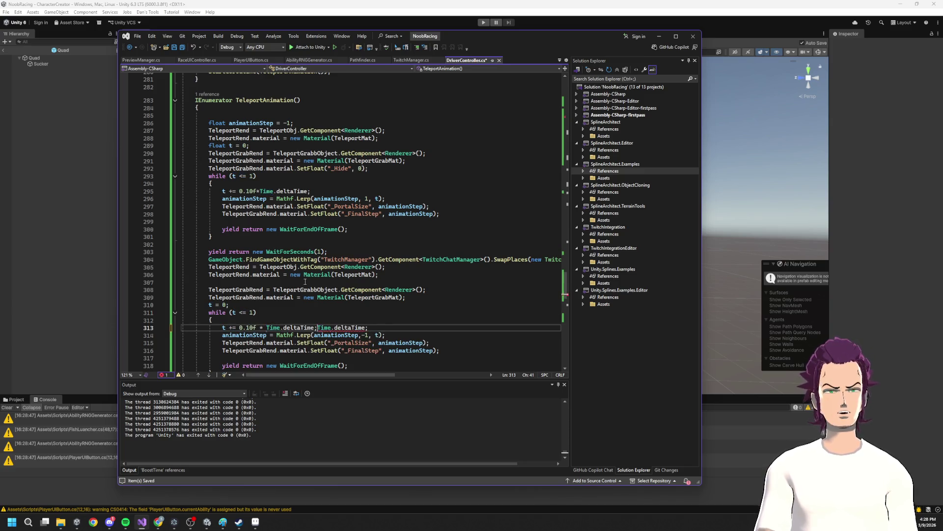
{"action": "key", "text": "shift+End"}
{"action": "key", "text": "Delete"}
{"action": "key", "text": "ctrl+Left"}
{"action": "key", "text": "ctrl+Left"}
{"action": "key", "text": "ctrl+Left"}
{"action": "key", "text": "BackSpace"}
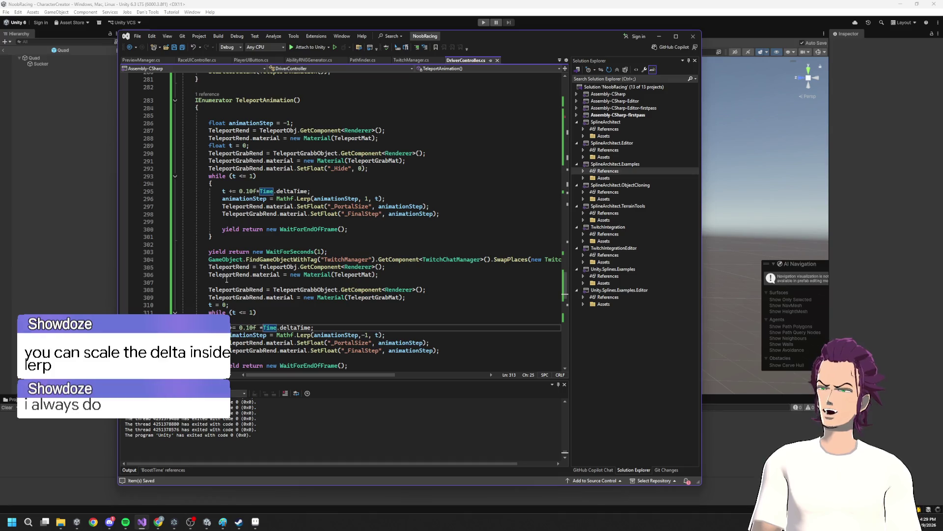
{"action": "left_click", "coordinate": [317, 191]}
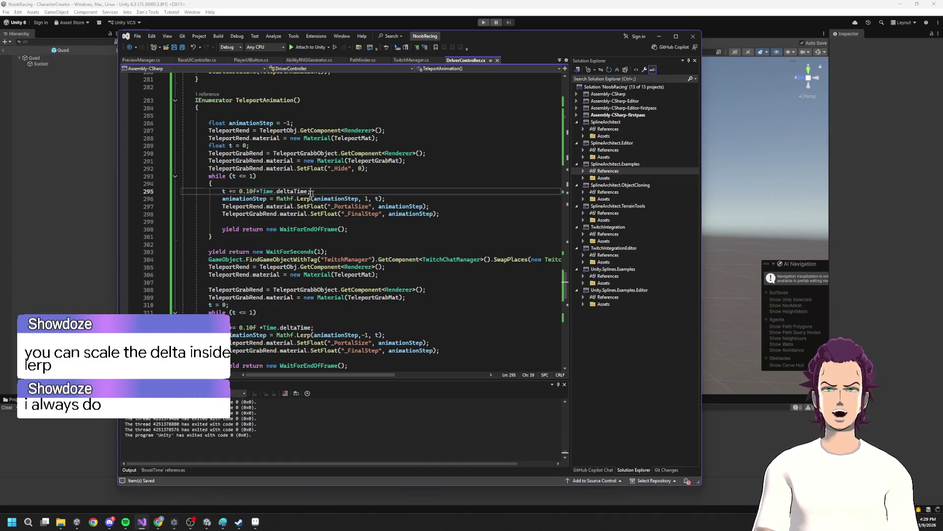
{"action": "left_click_drag", "start_coordinate": [317, 192], "coordinate": [219, 194]}
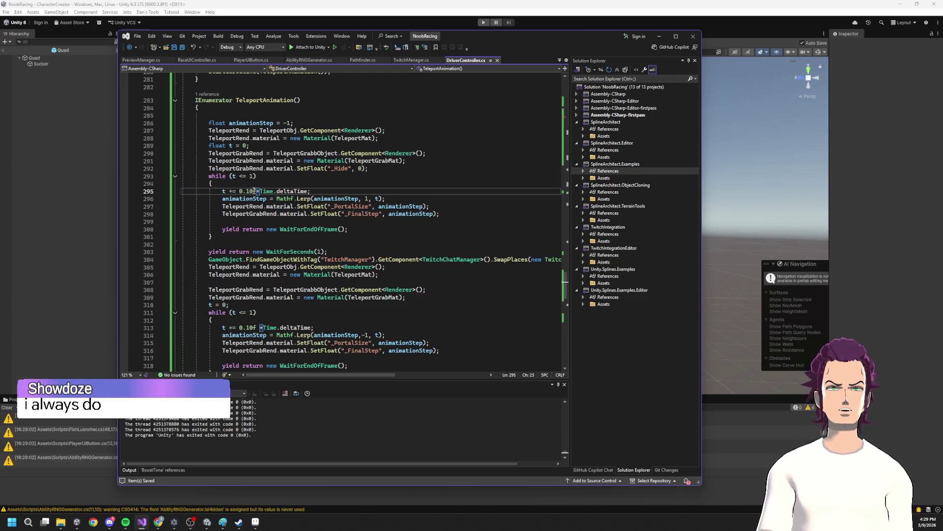
{"action": "left_click", "coordinate": [375, 198]}
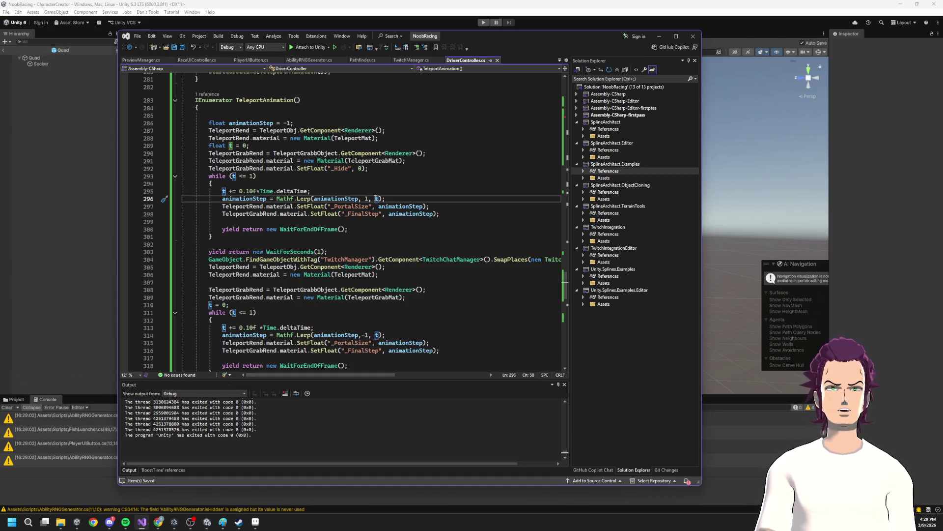
- Play the race with Unity in front of Chrome to watch the slowed teleport, then stop
{"action": "left_click", "coordinate": [484, 23]}
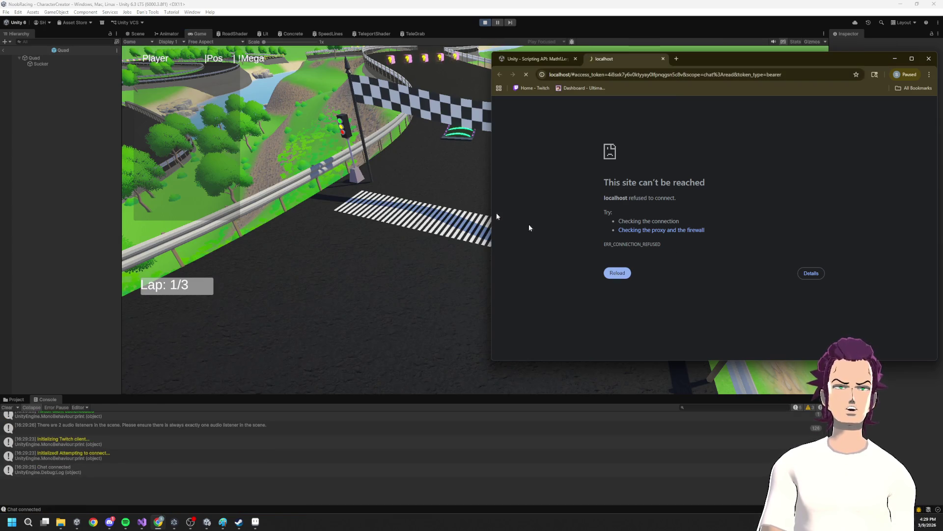
{"action": "left_click", "coordinate": [372, 249]}
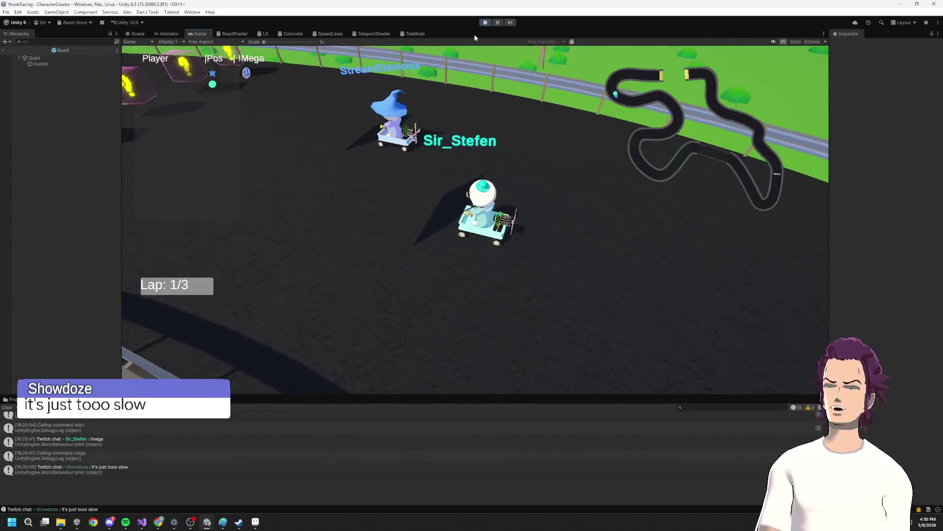
{"action": "left_click", "coordinate": [485, 22]}
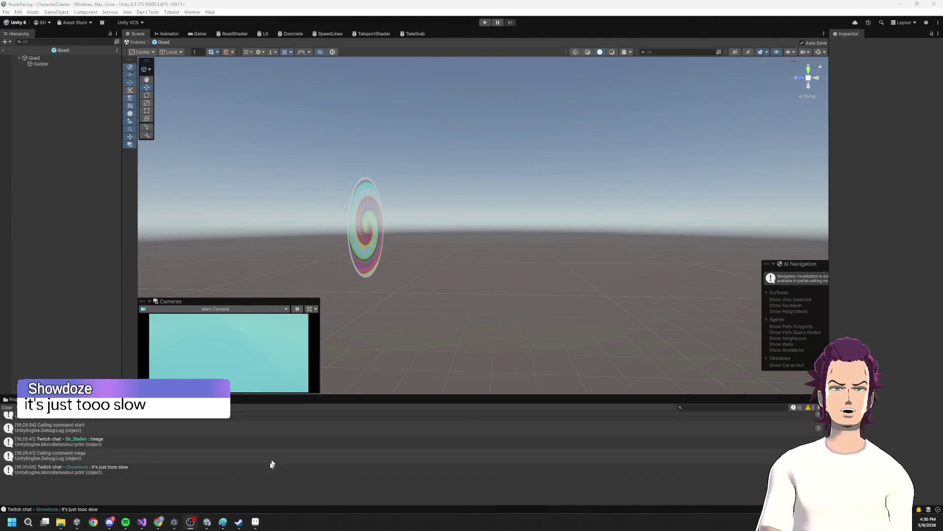
- Raise the Sucker object's FinalStep value, then set it back to -1
{"action": "left_click", "coordinate": [42, 65]}
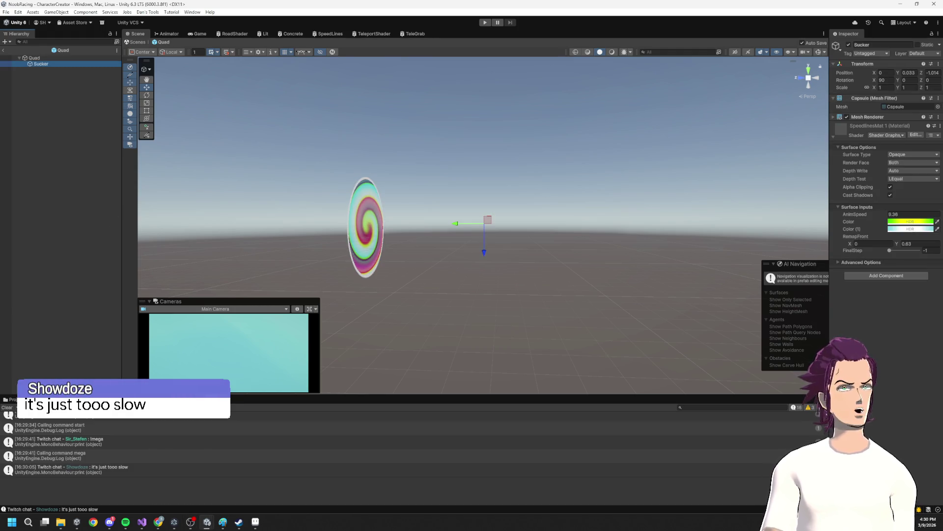
{"action": "left_click_drag", "start_coordinate": [892, 252], "coordinate": [920, 252]}
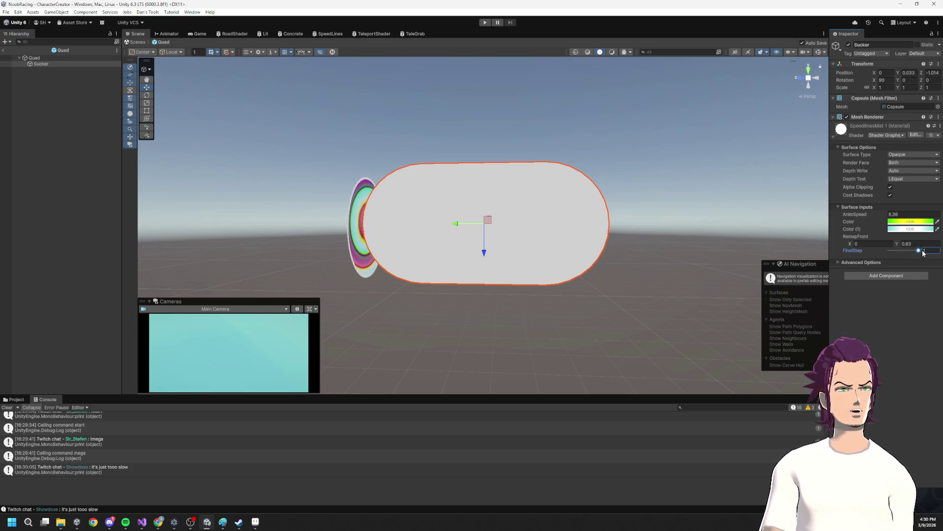
{"action": "left_click_drag", "start_coordinate": [919, 253], "coordinate": [878, 255]}
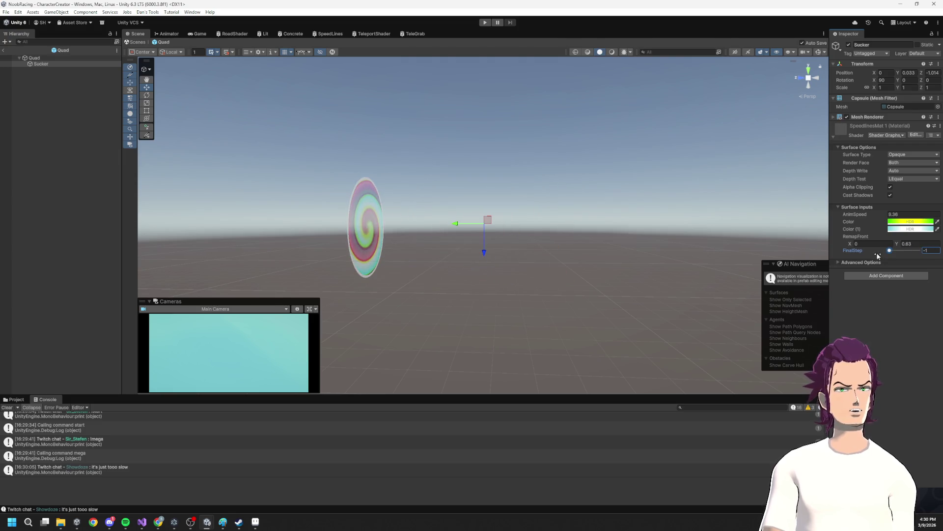
- On the portal Quad, edit the Hide value and lower material Transparency to 0.85
{"action": "left_click", "coordinate": [34, 58]}
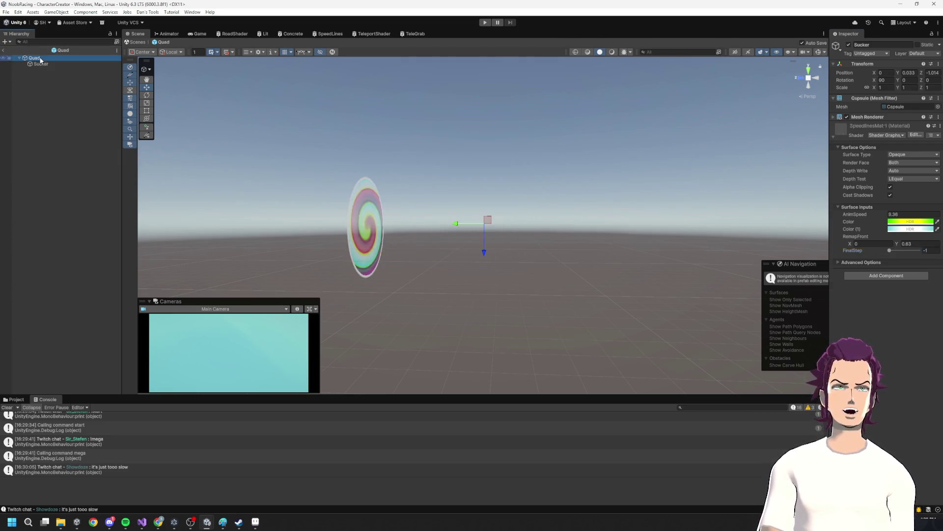
{"action": "left_click", "coordinate": [896, 276]}
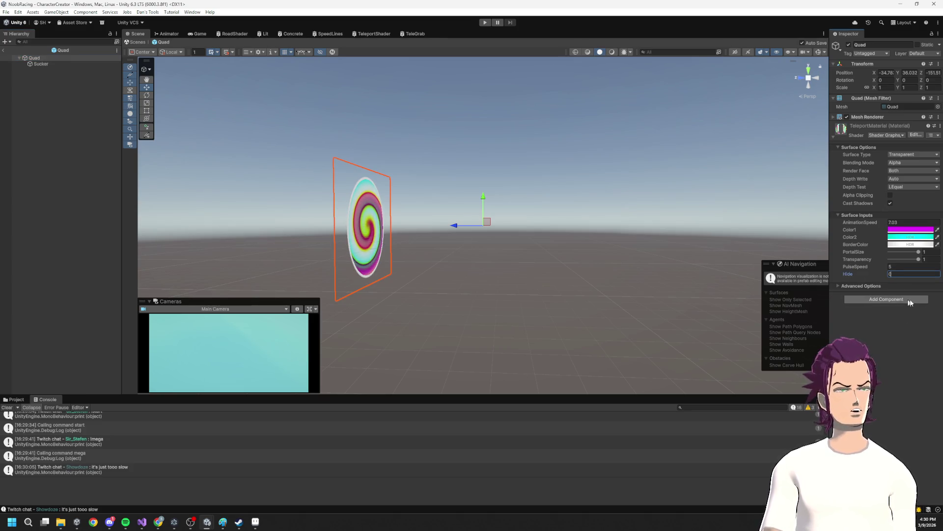
{"action": "key", "text": "f"}
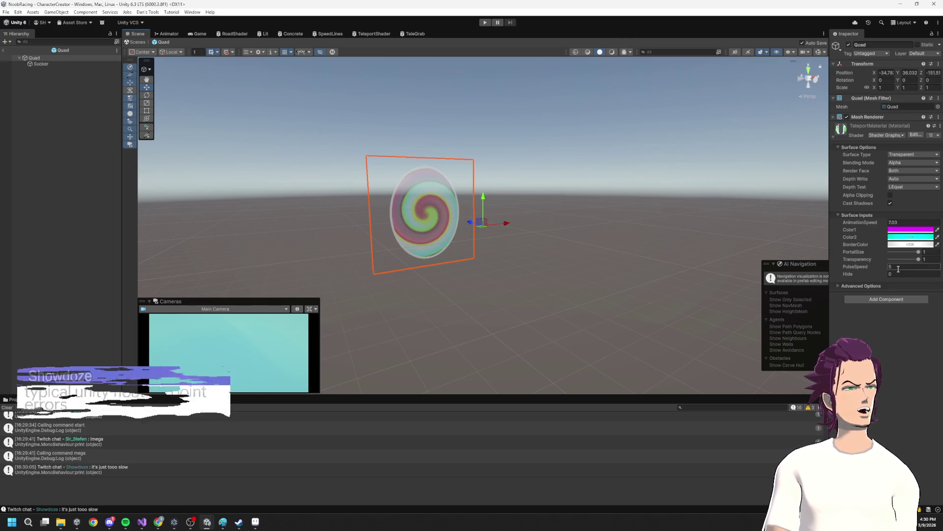
{"action": "mouse_move", "coordinate": [917, 259]}
{"action": "left_mouse_down"}
{"action": "mouse_move", "coordinate": [897, 254]}
{"action": "mouse_move", "coordinate": [928, 253]}
{"action": "mouse_move", "coordinate": [892, 253]}
{"action": "mouse_move", "coordinate": [928, 252]}
{"action": "left_mouse_up"}
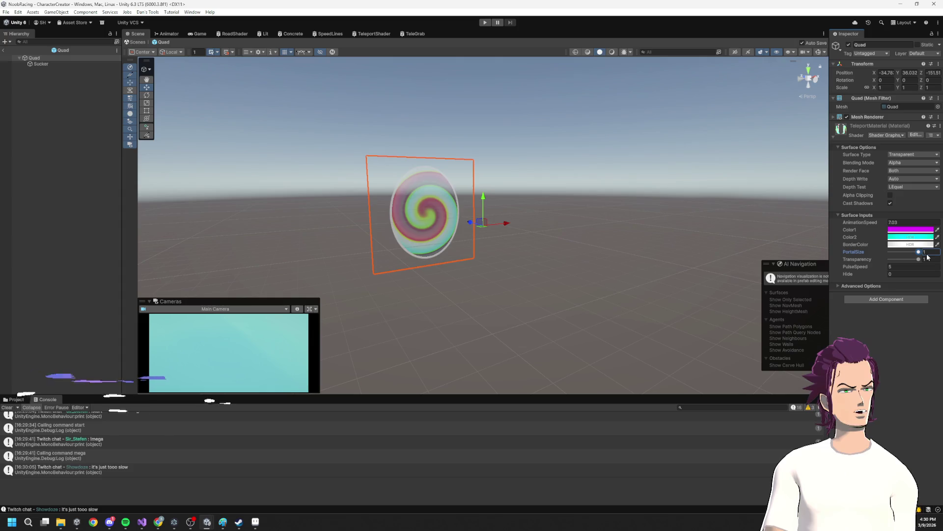
{"action": "left_click", "coordinate": [140, 521]}
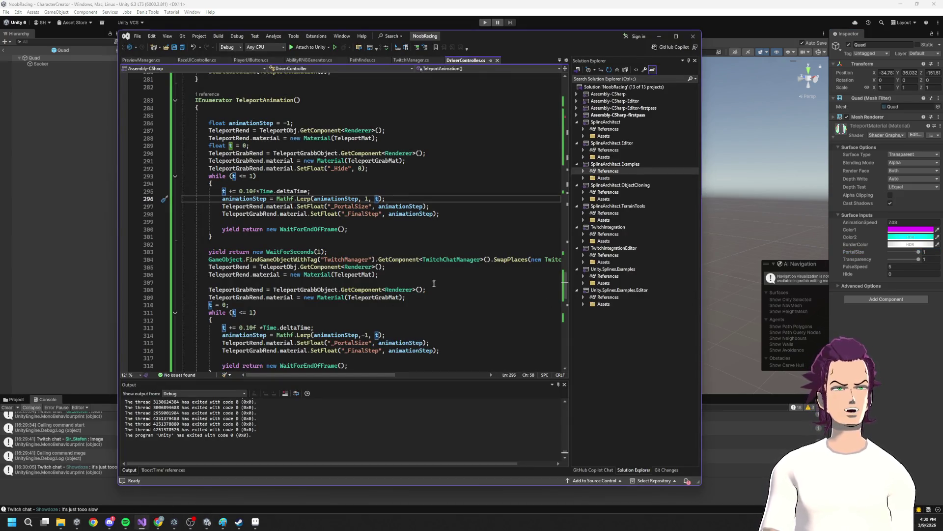
- Replace TeleportGrabRend with TeleportRend on the first _Hide line before the animation
{"action": "scroll", "coordinate": [428, 285], "scroll_direction": "down", "scroll_amount": 2}
{"action": "scroll", "coordinate": [338, 213], "scroll_direction": "up", "scroll_amount": 2}
{"action": "left_click", "coordinate": [263, 168]}
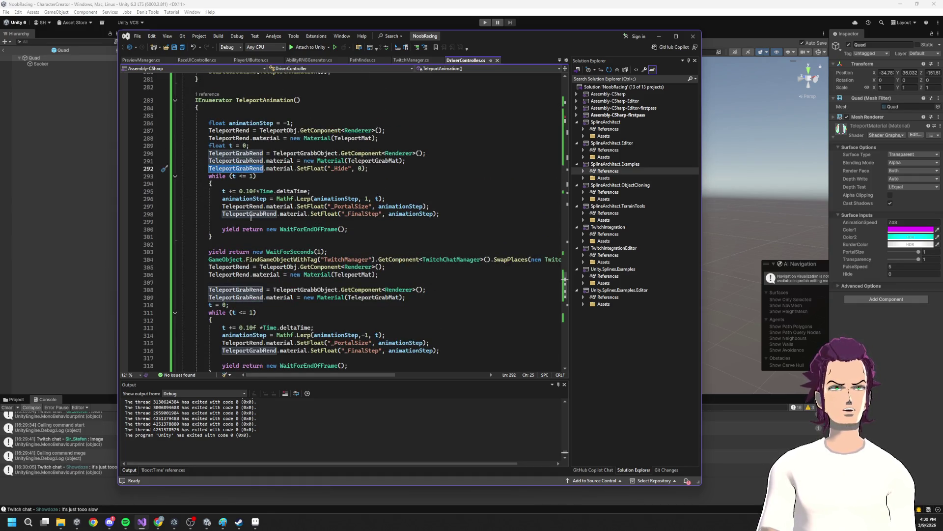
{"action": "key", "text": "Down"}
{"action": "key", "text": "Down"}
{"action": "key", "text": "Down"}
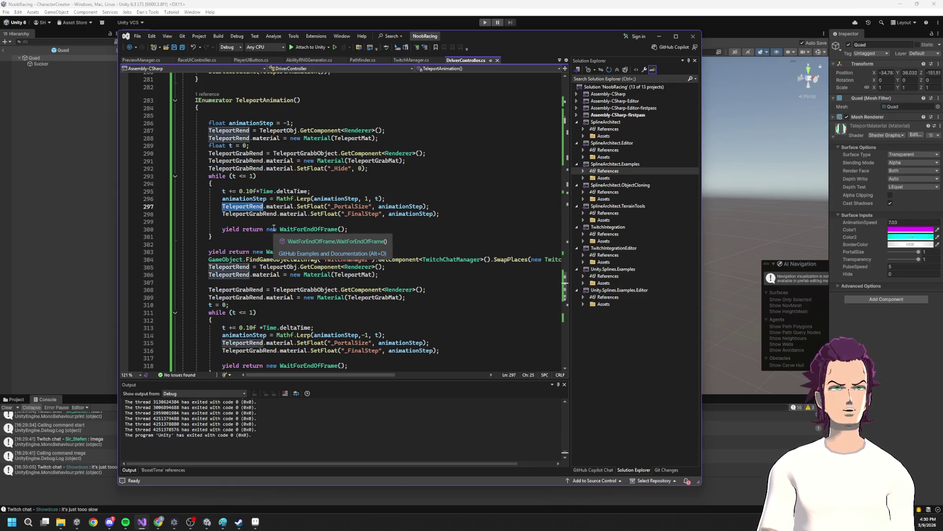
{"action": "double_click", "coordinate": [231, 168]}
{"action": "type", "text": "TeleportRend"}
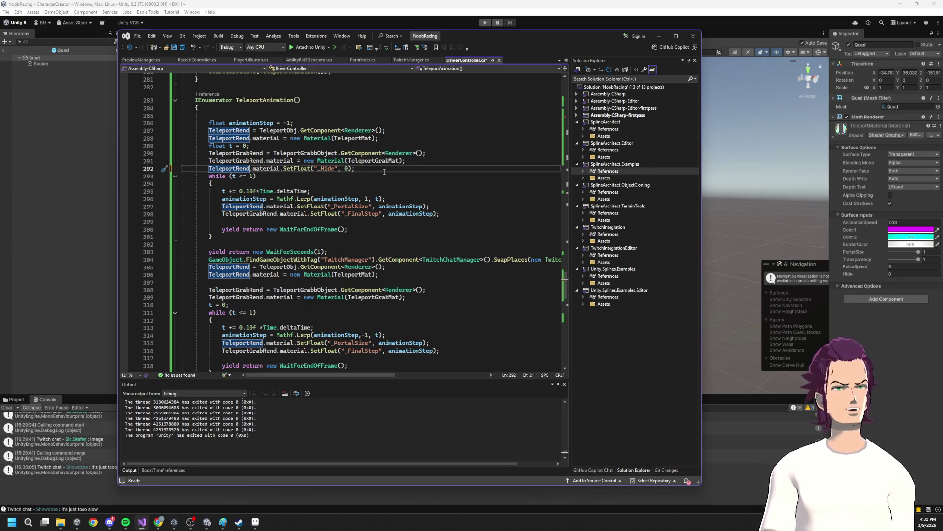
- Replace the renderer on the final _Hide line with TeleportRend as well
{"action": "scroll", "coordinate": [264, 324], "scroll_direction": "down", "scroll_amount": 3}
{"action": "double_click", "coordinate": [231, 312]}
{"action": "key", "text": "ctrl+v"}
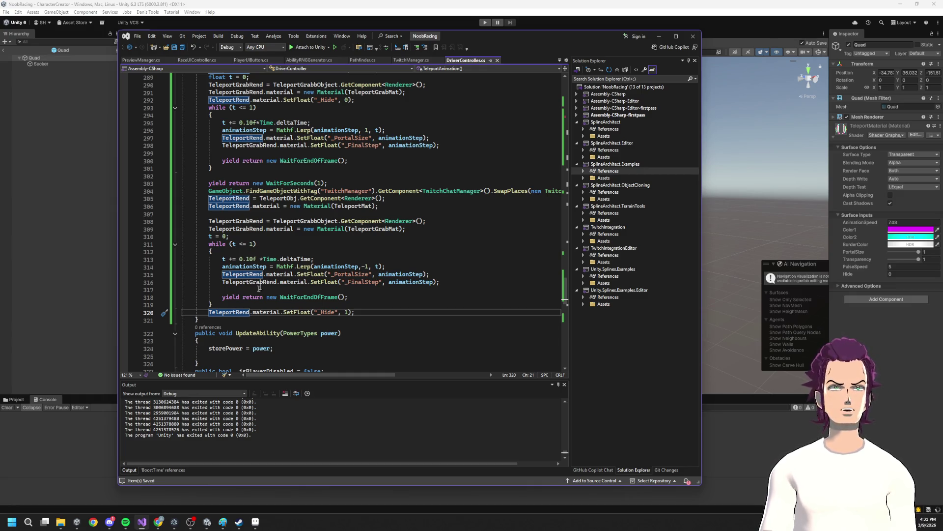
{"action": "scroll", "coordinate": [254, 295], "scroll_direction": "up", "scroll_amount": 20}
{"action": "scroll", "coordinate": [290, 283], "scroll_direction": "up", "scroll_amount": 20}
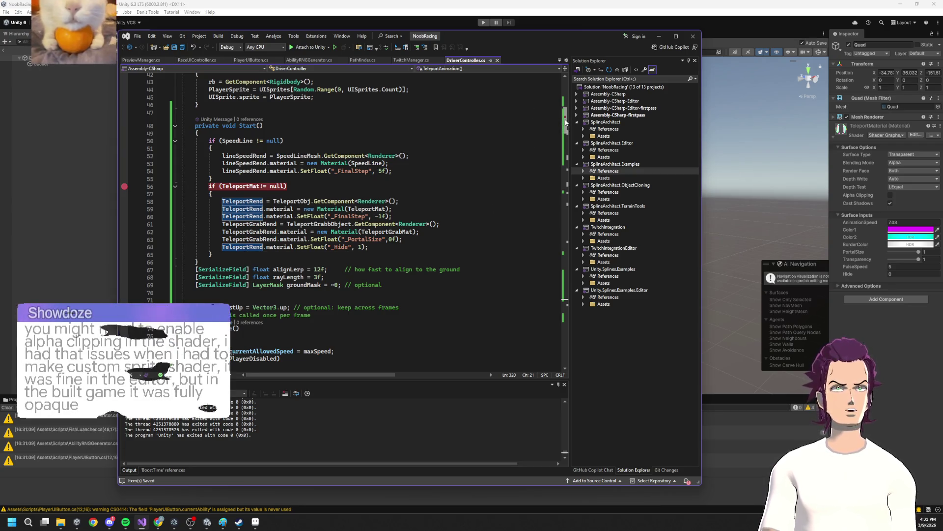
{"action": "scroll", "coordinate": [546, 250], "scroll_direction": "down", "scroll_amount": 20}
{"action": "scroll", "coordinate": [542, 285], "scroll_direction": "down", "scroll_amount": 14}
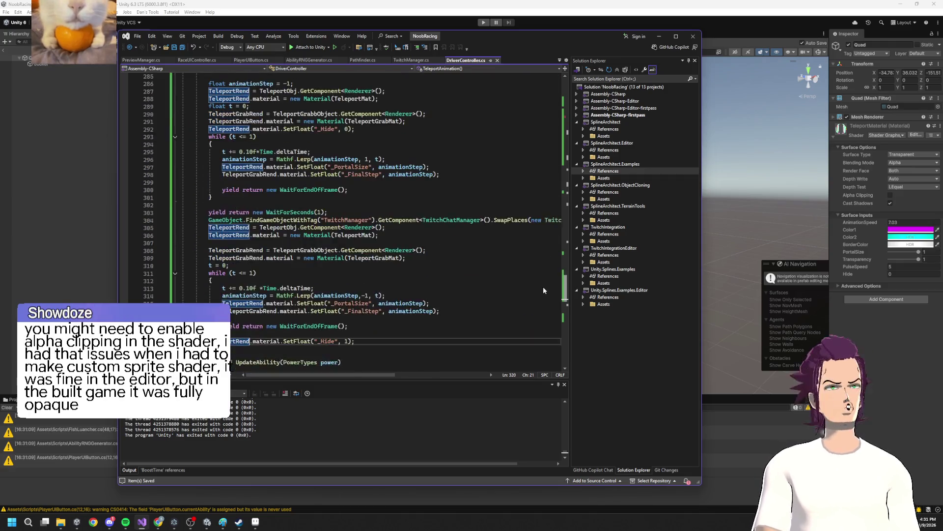
{"action": "scroll", "coordinate": [540, 292], "scroll_direction": "up", "scroll_amount": 6}
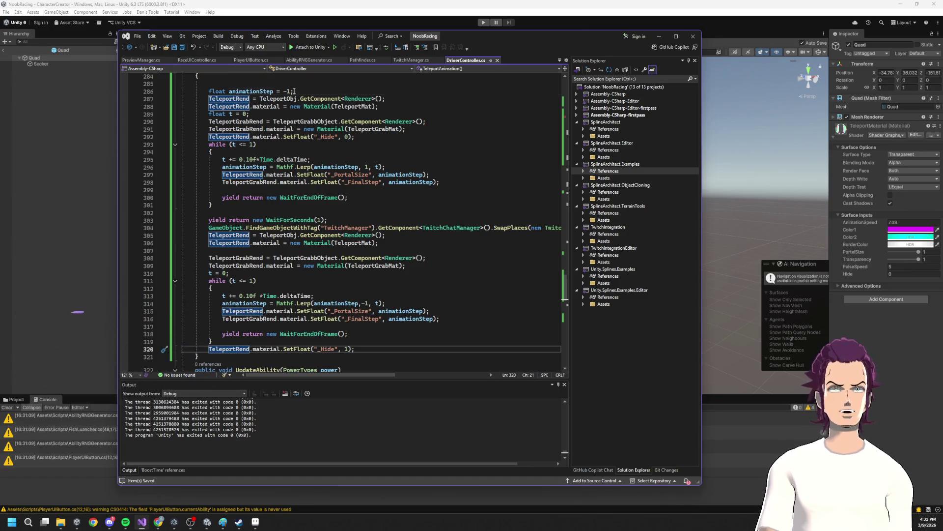
- Review animationStep usage and set the first Lerp call's target to 1
{"action": "left_click", "coordinate": [270, 92]}
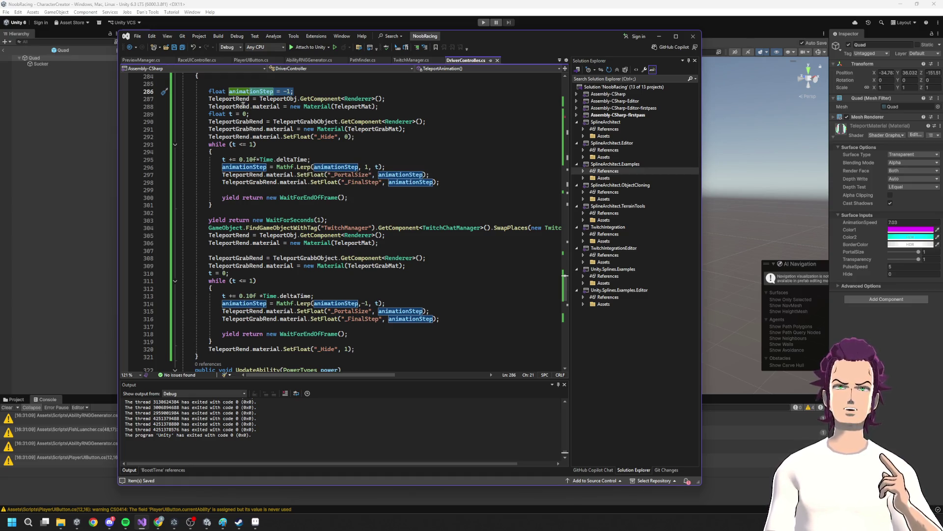
{"action": "key", "text": "Delete"}
{"action": "left_click", "coordinate": [380, 166]}
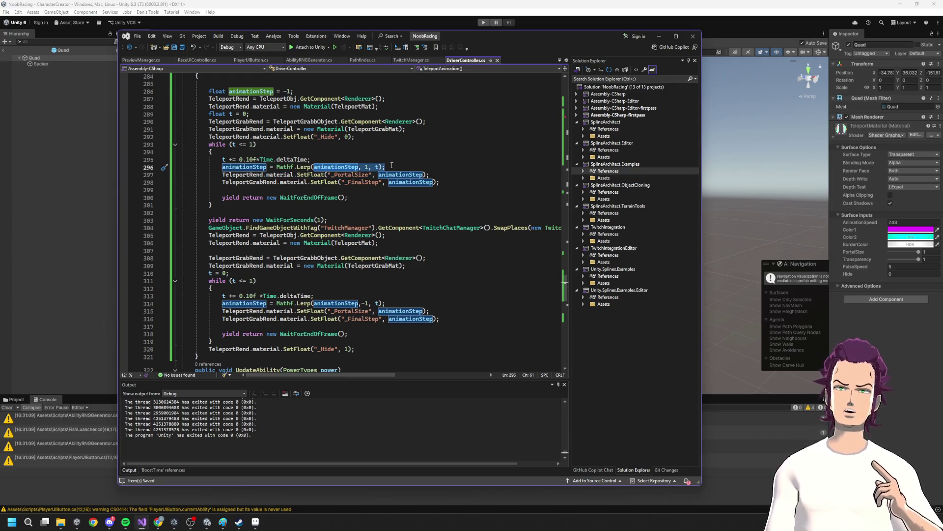
{"action": "left_click", "coordinate": [366, 167]}
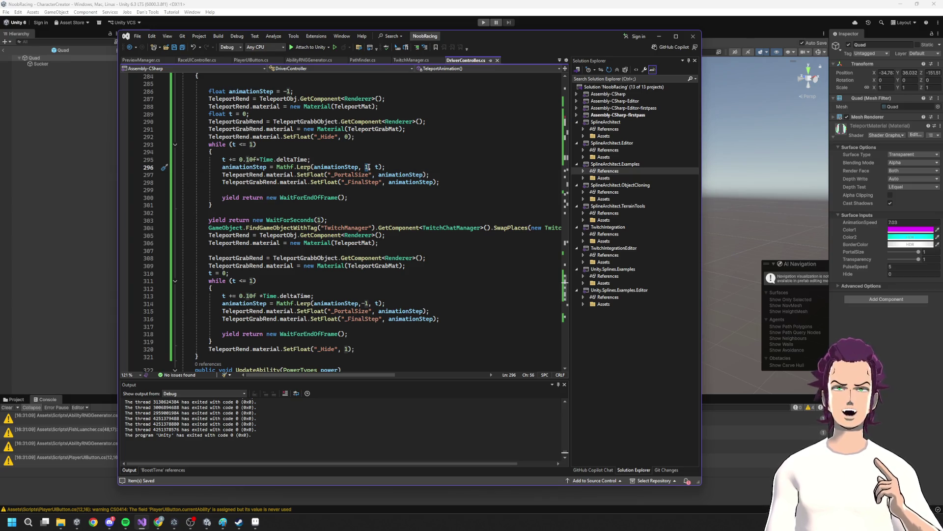
{"action": "left_click_drag", "start_coordinate": [208, 136], "coordinate": [273, 143]}
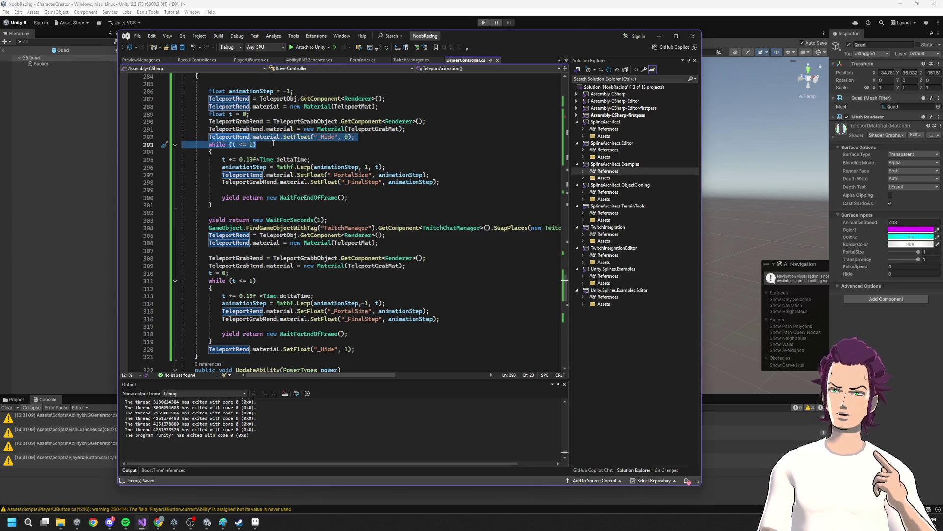
- Make the first while loop test animationStep instead of t and save
{"action": "double_click", "coordinate": [251, 168]}
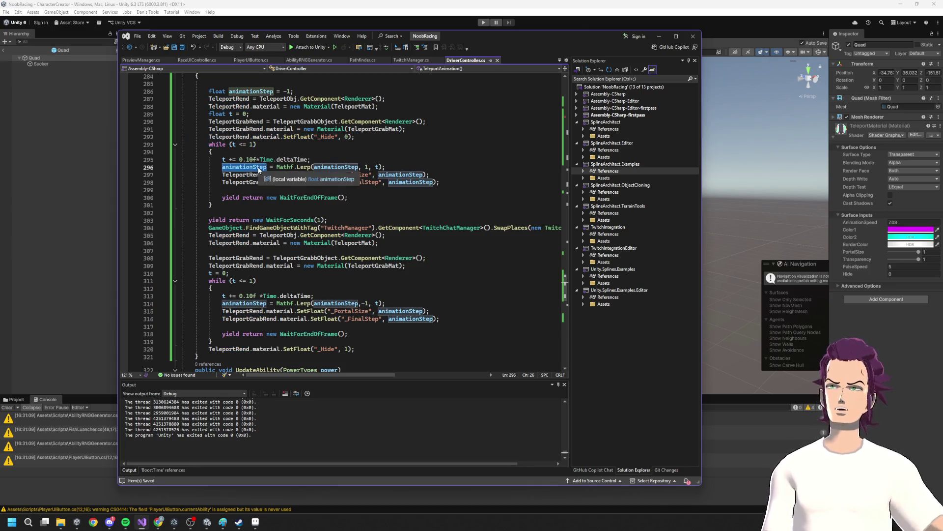
{"action": "double_click", "coordinate": [234, 145]}
{"action": "key", "text": "ctrl+v"}
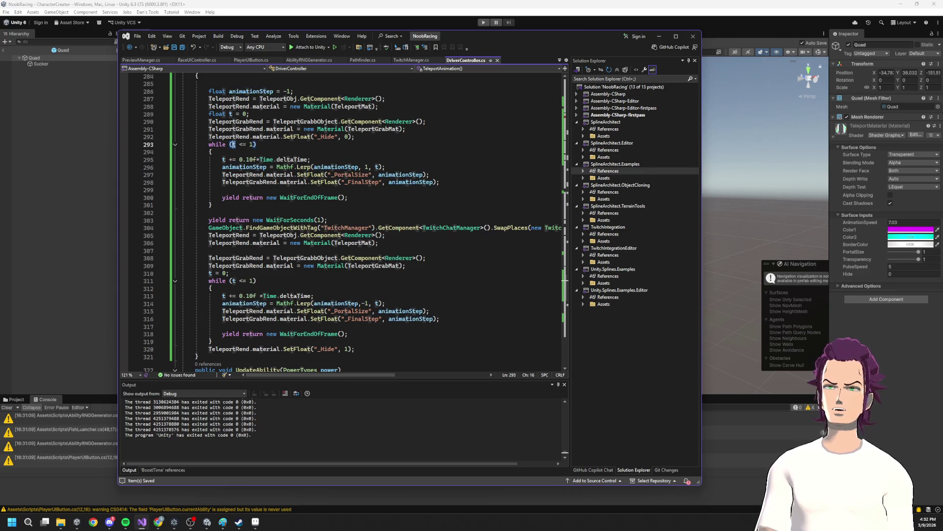
{"action": "key", "text": "ctrl+s"}
{"action": "scroll", "coordinate": [305, 155], "scroll_direction": "up", "scroll_amount": 3}
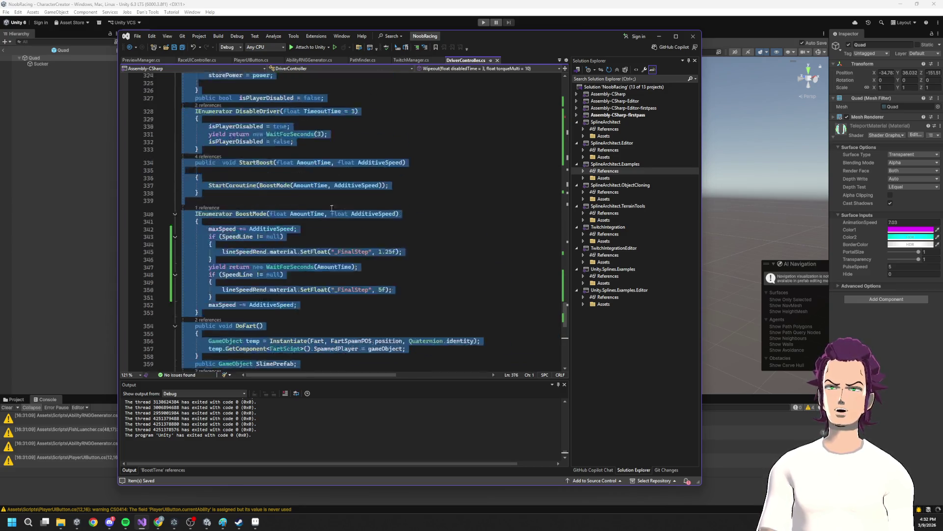
{"action": "scroll", "coordinate": [355, 216], "scroll_direction": "up", "scroll_amount": 2}
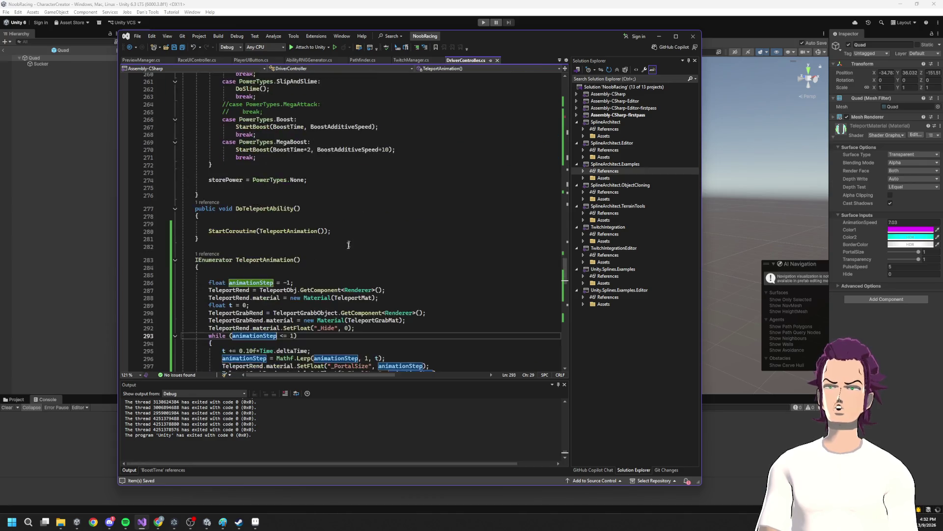
{"action": "scroll", "coordinate": [349, 239], "scroll_direction": "down", "scroll_amount": 5}
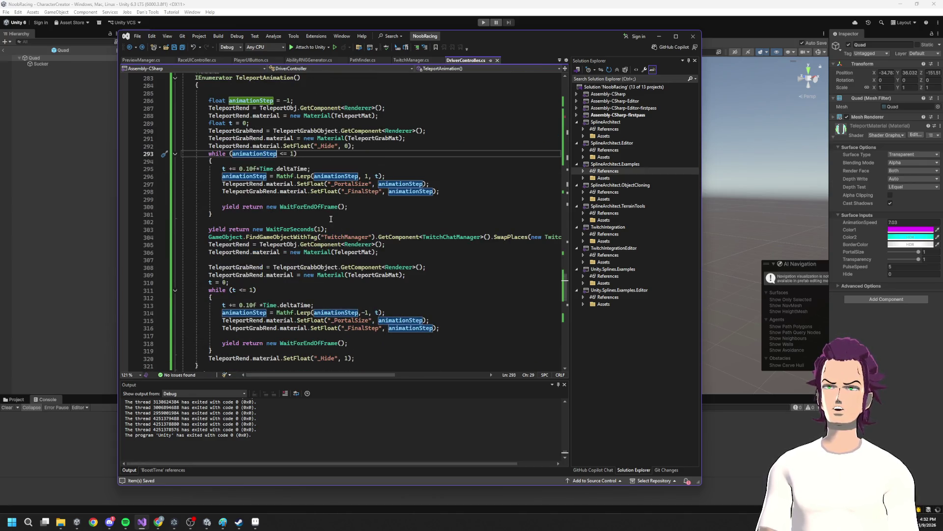
- Make the second loop test animationStep <= -1, save, and return to Unity
{"action": "double_click", "coordinate": [247, 155]}
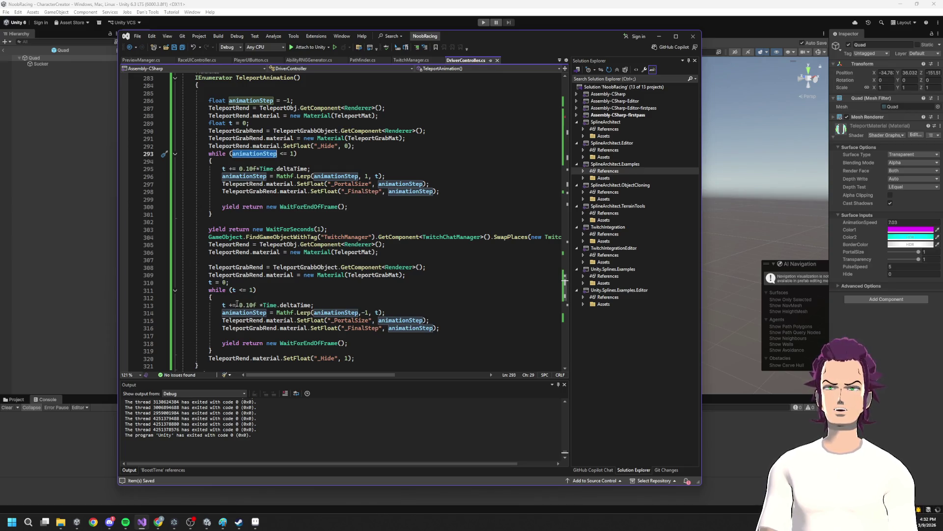
{"action": "double_click", "coordinate": [248, 313]}
{"action": "key", "text": "ctrl+c"}
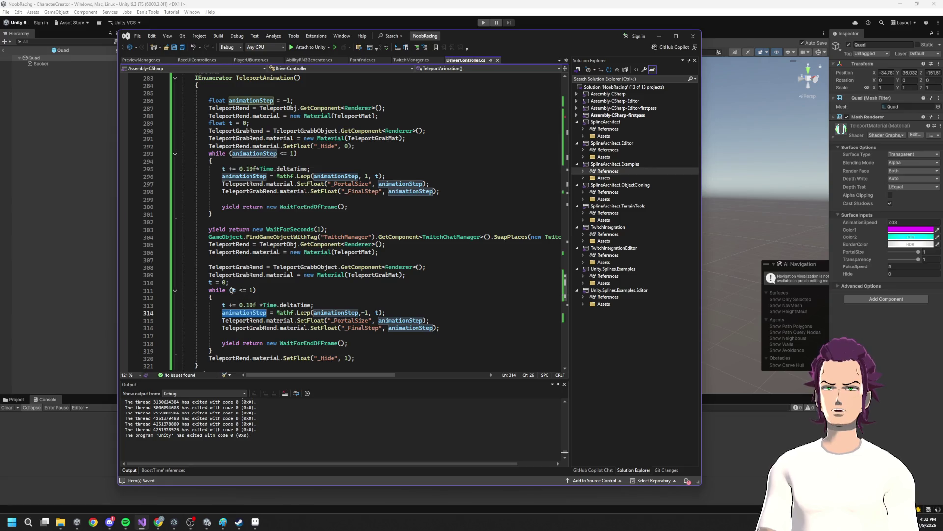
{"action": "double_click", "coordinate": [234, 290]}
{"action": "key", "text": "ctrl+v"}
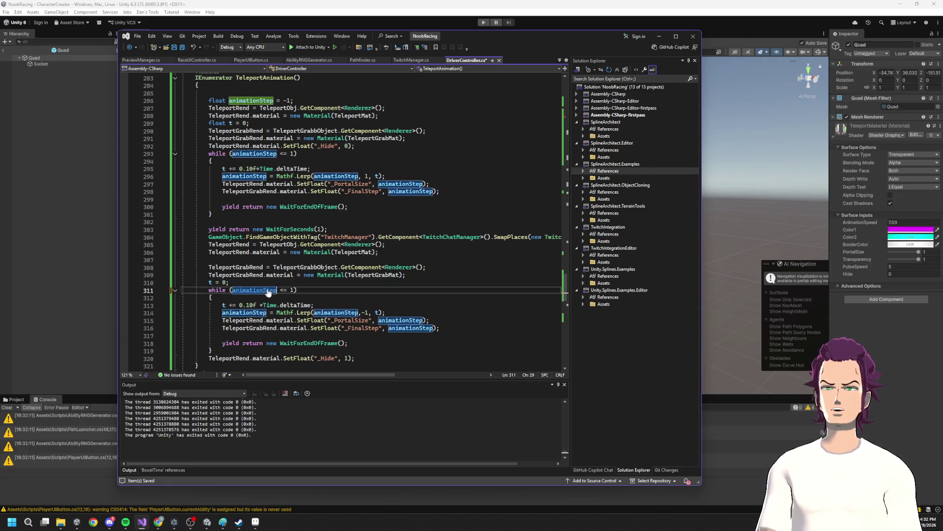
{"action": "left_click", "coordinate": [291, 291]}
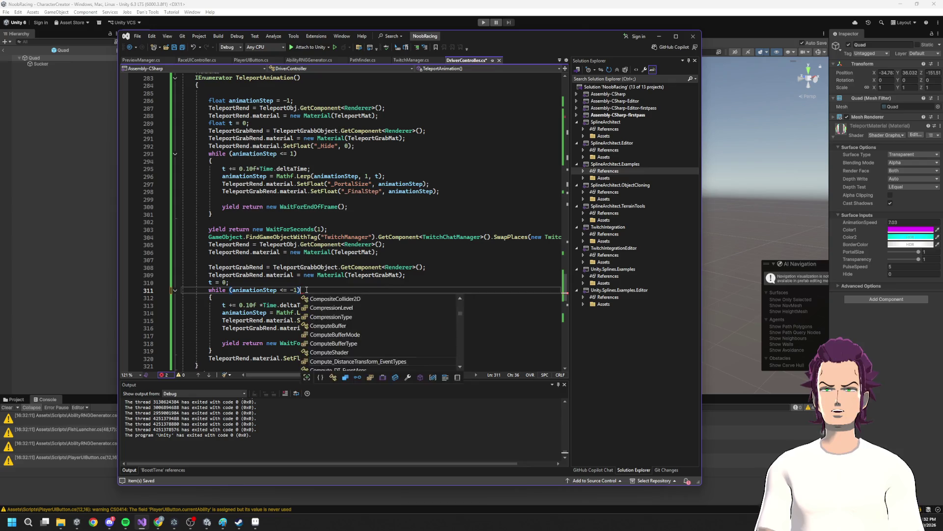
{"action": "type", "text": ")"}
{"action": "key", "text": "ctrl+s"}
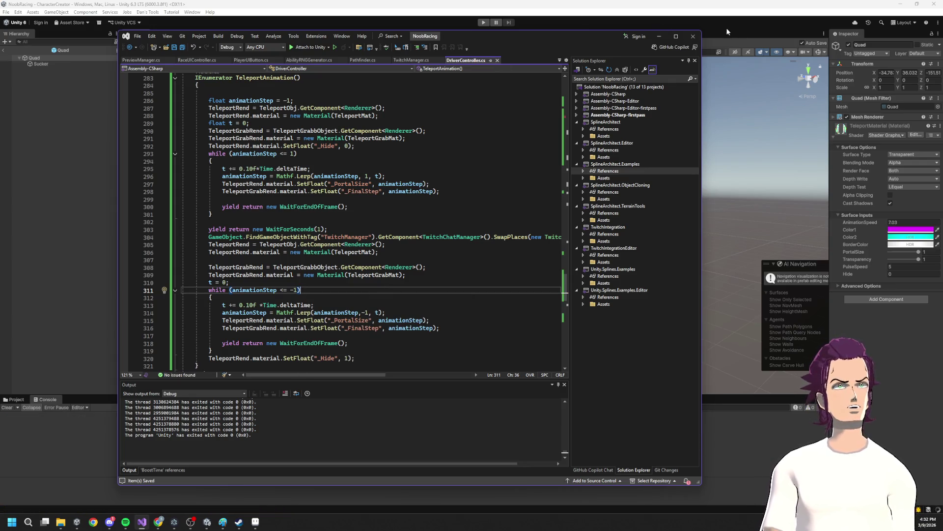
{"action": "left_click", "coordinate": [726, 33]}
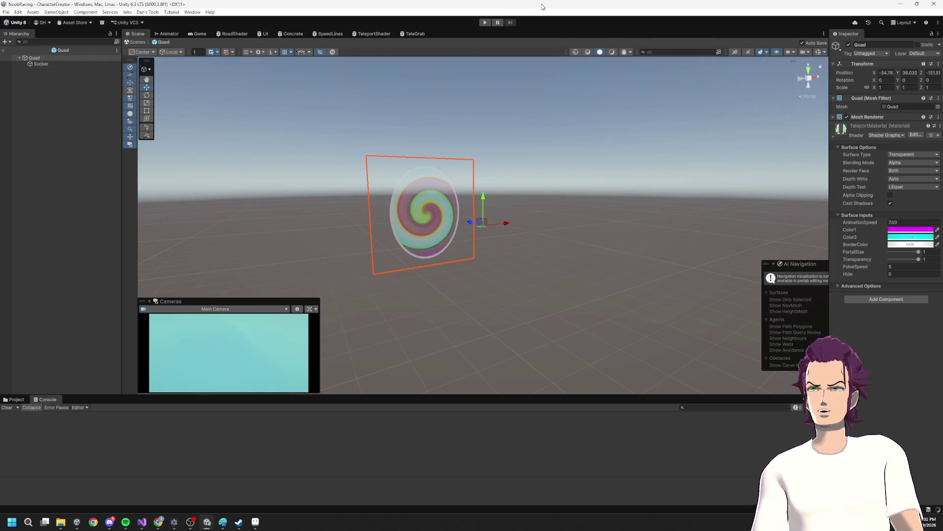
- Do a quick test run, then disable Cast Shadows on the portal material and play the full scene
{"action": "left_click", "coordinate": [483, 22]}
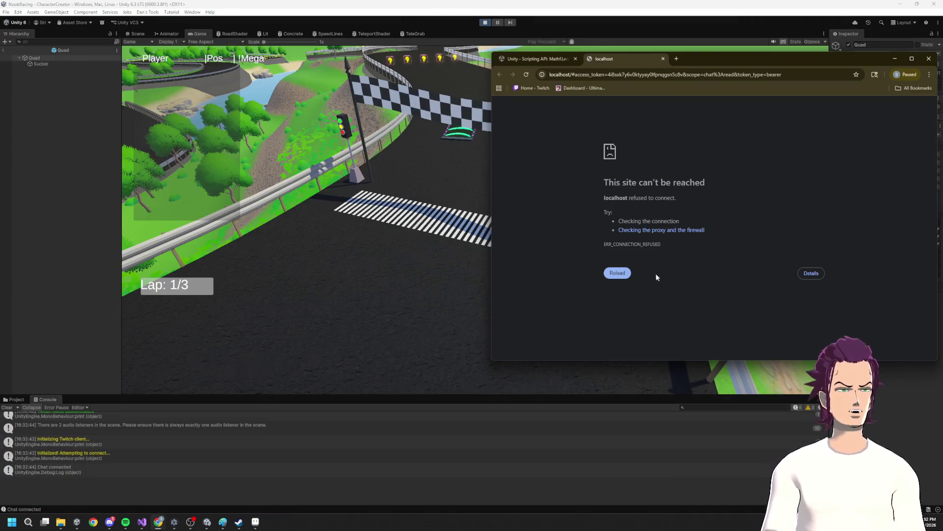
{"action": "left_click", "coordinate": [158, 521]}
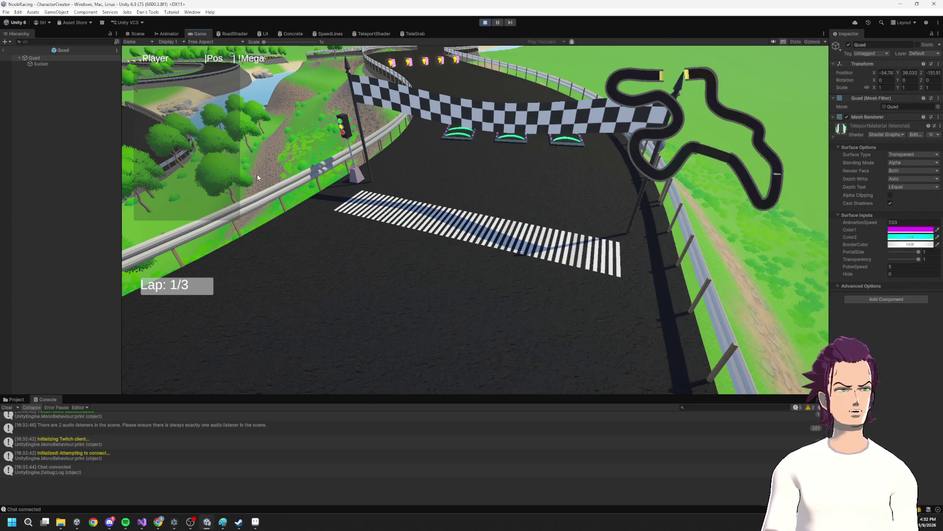
{"action": "key", "text": "ctrl+p"}
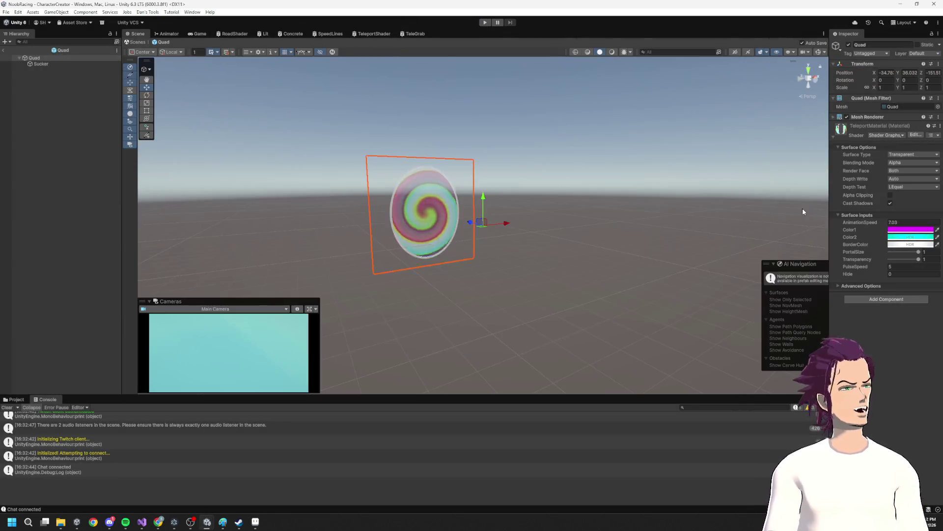
{"action": "left_click", "coordinate": [890, 203]}
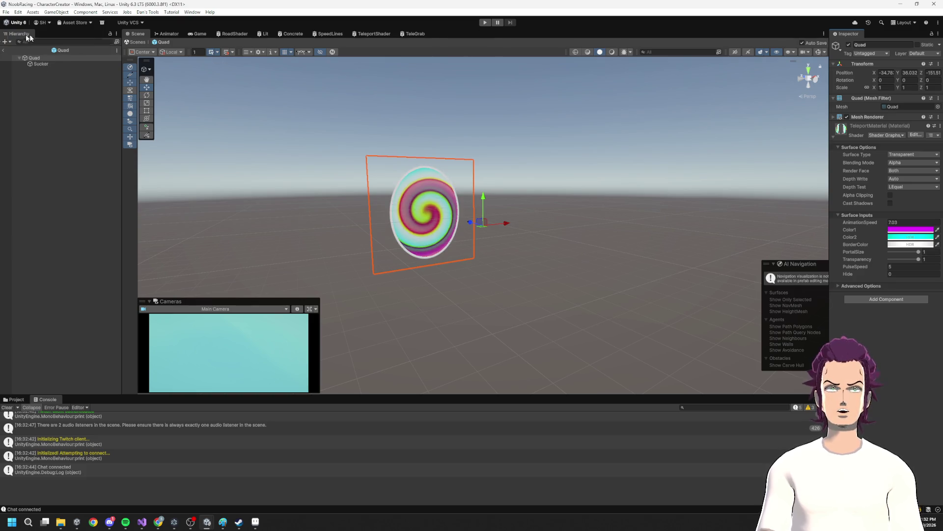
{"action": "key", "text": "ctrl+p"}
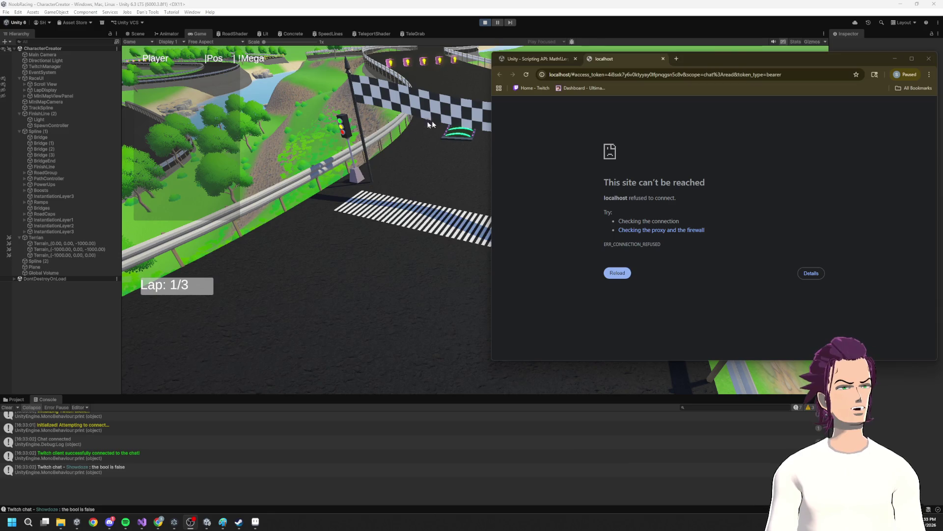
- Hide the browser error and inspect TeleportMaterial on the noob(Clone) kart's Quad
{"action": "left_click", "coordinate": [895, 59]}
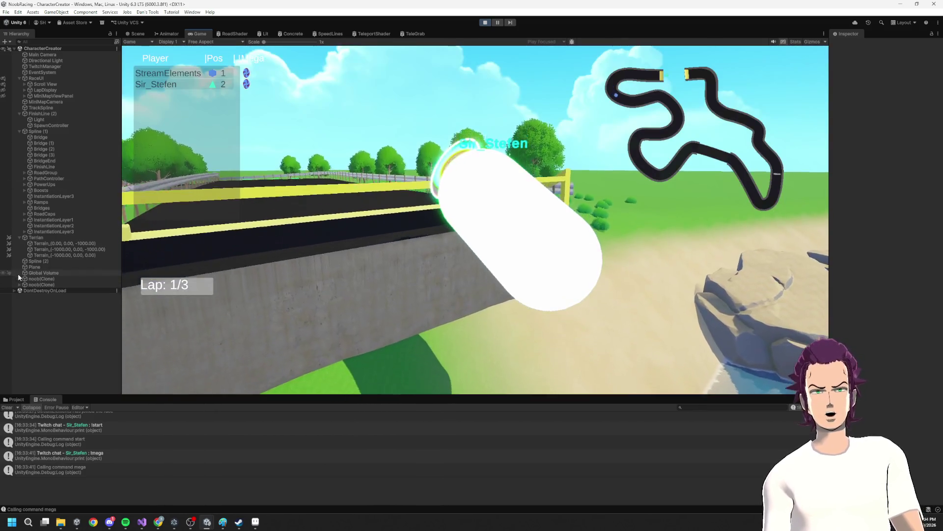
{"action": "left_click", "coordinate": [19, 279]}
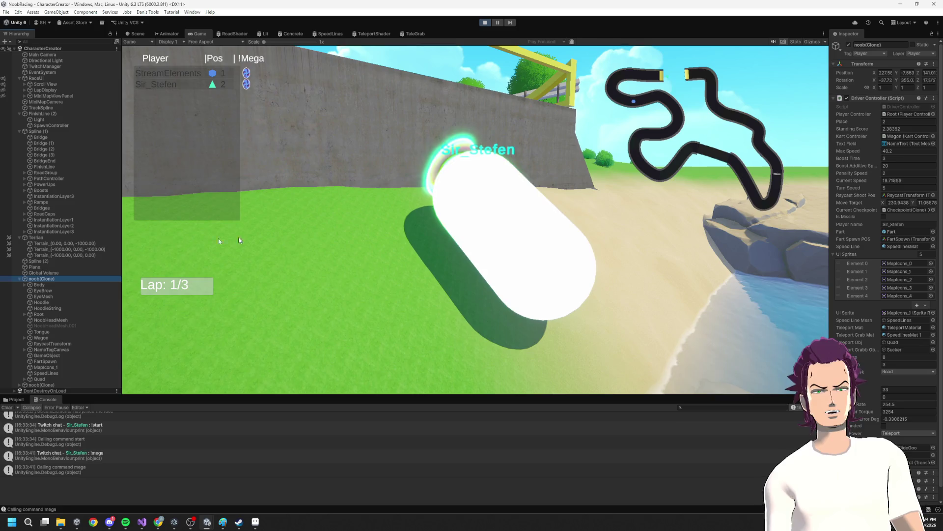
{"action": "left_click", "coordinate": [49, 379]}
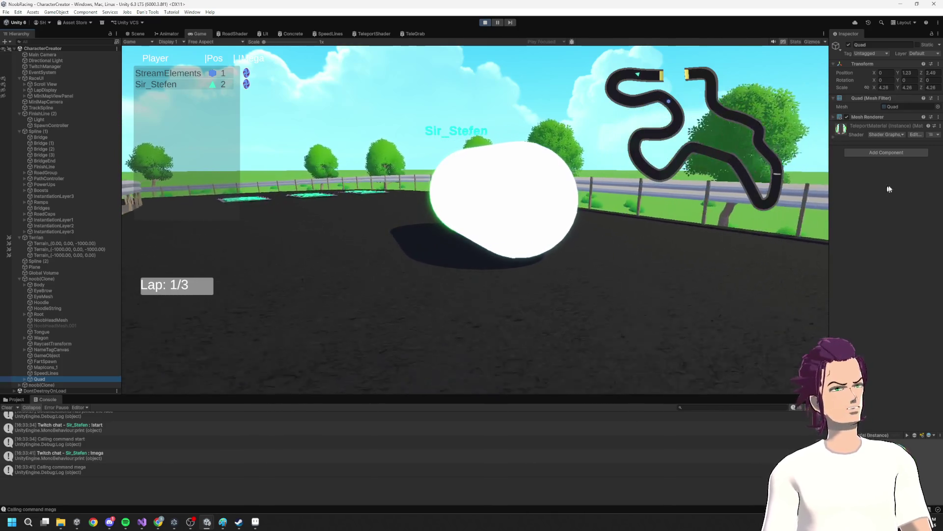
{"action": "left_click", "coordinate": [880, 128]}
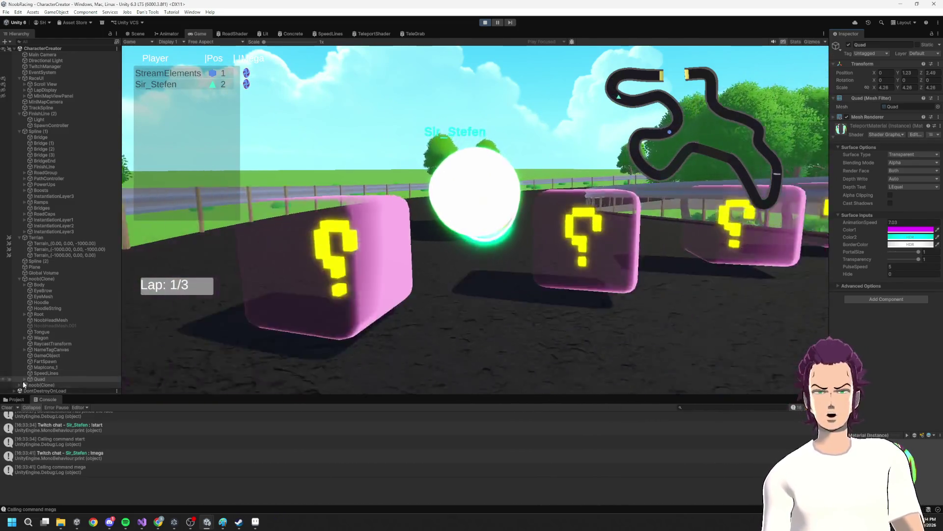
- Inspect the Sucker child's material surface settings, then move to the code editor
{"action": "left_click", "coordinate": [24, 378]}
{"action": "left_click", "coordinate": [47, 379]}
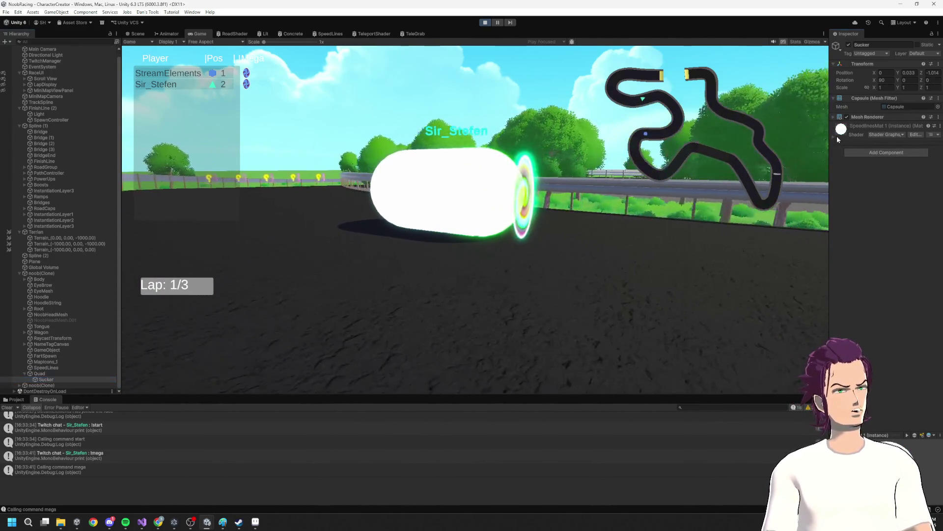
{"action": "left_click", "coordinate": [835, 136]}
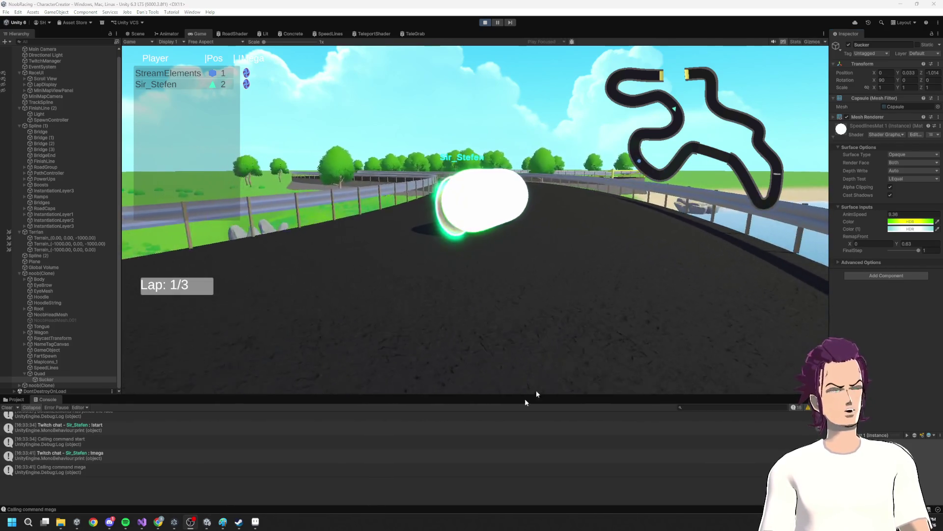
{"action": "key", "text": "alt+Tab"}
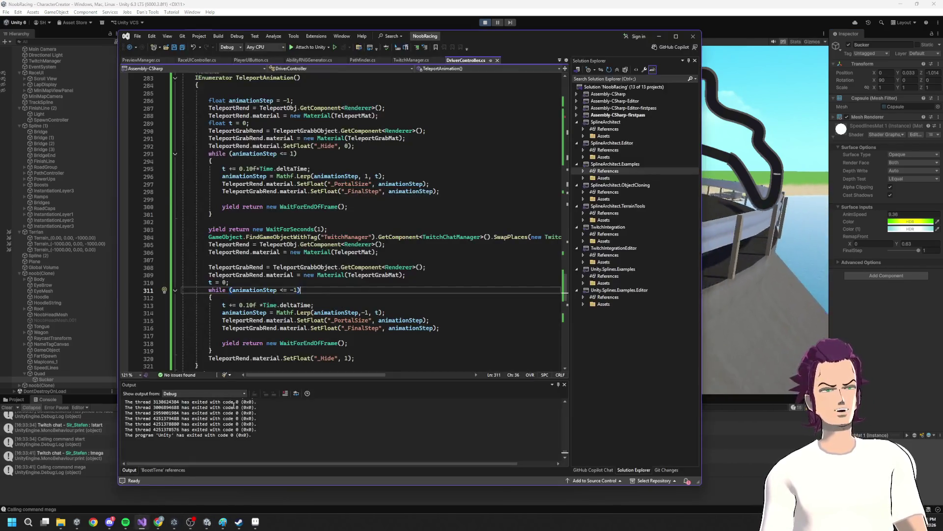
- Change the first loop's condition to while (animationStep < 1)
{"action": "scroll", "coordinate": [254, 177], "scroll_direction": "up", "scroll_amount": 1}
{"action": "double_click", "coordinate": [254, 177]}
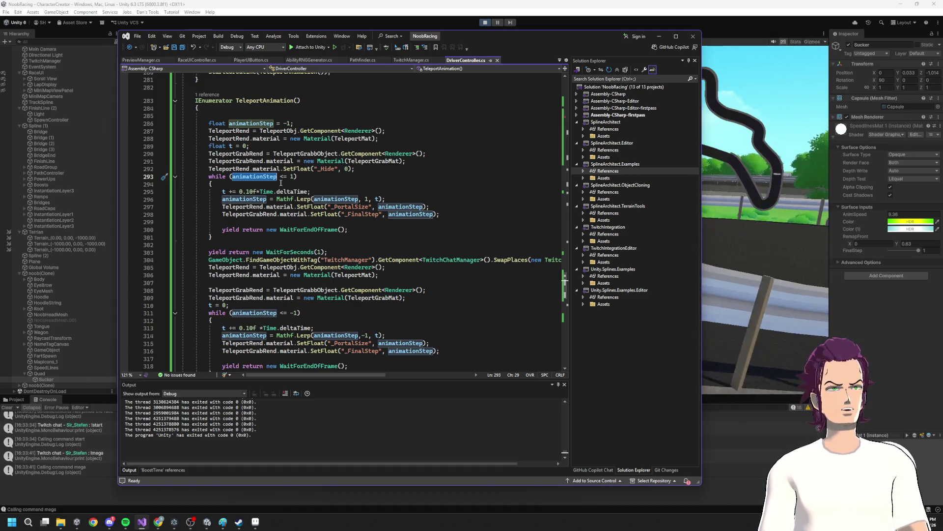
{"action": "left_click", "coordinate": [287, 178]}
{"action": "key", "text": "Left"}
{"action": "key", "text": "BackSpace"}
{"action": "type", "text": "="}
{"action": "key", "text": "Insert"}
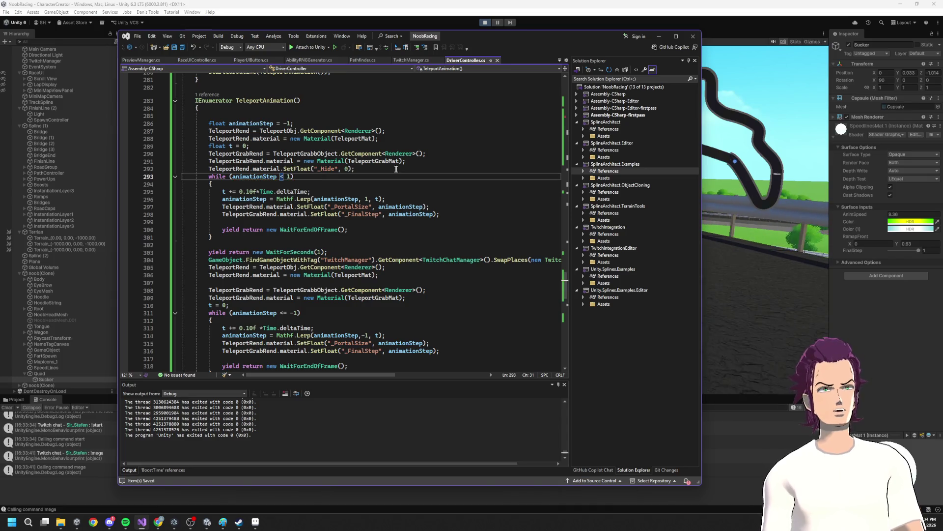
- Change the second loop's condition to while (animationStep > -1) and return to Unity
{"action": "left_click", "coordinate": [287, 312]}
{"action": "key", "text": "BackSpace"}
{"action": "key", "text": "BackSpace"}
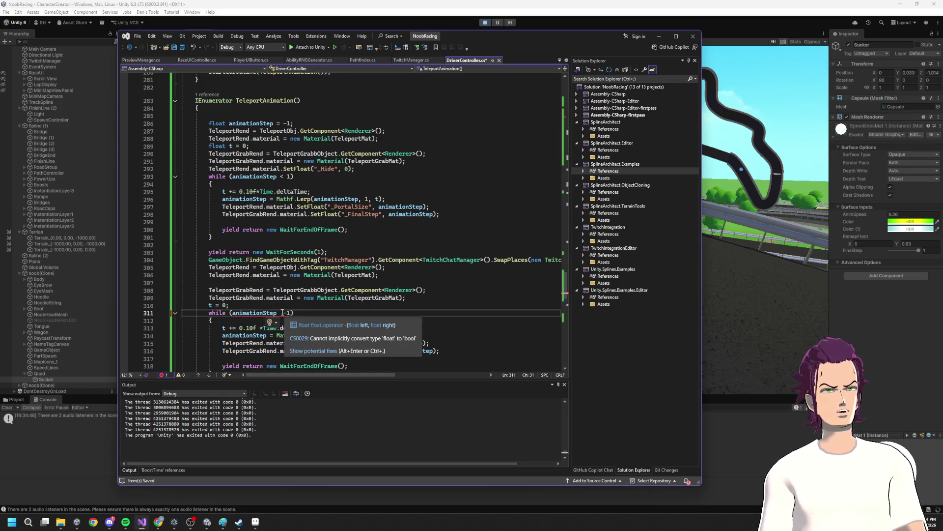
{"action": "type", "text": ">"}
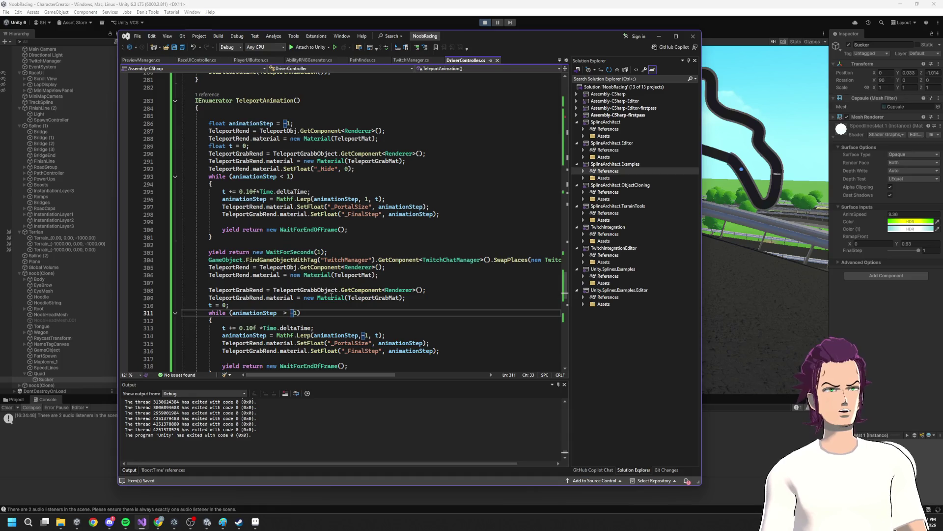
{"action": "double_click", "coordinate": [350, 206]}
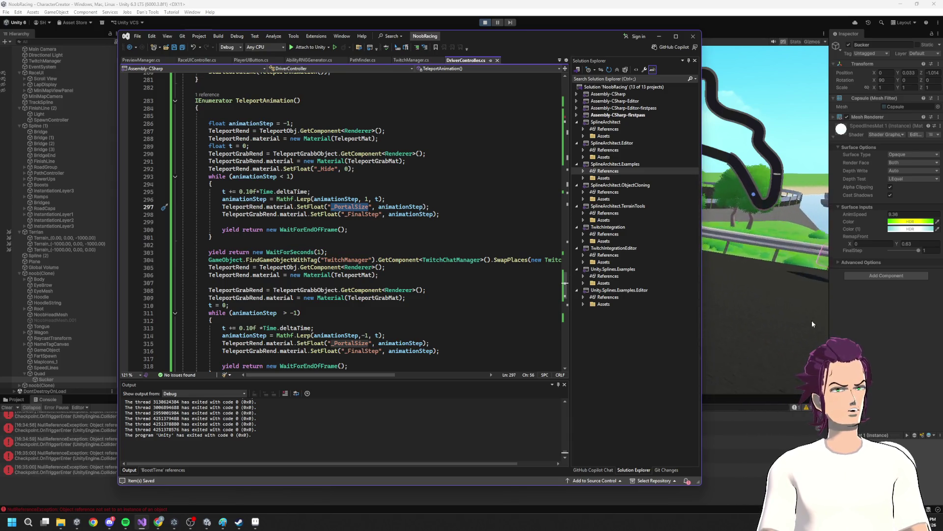
{"action": "left_click", "coordinate": [816, 314]}
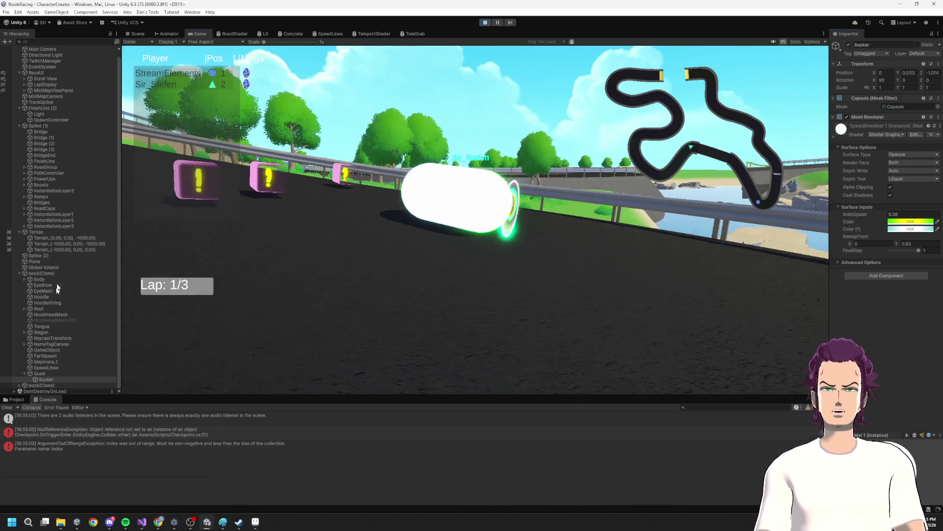
- Set the kart Quad's PortalSize to 0.05, restore it to 1, then stop play mode
{"action": "left_click", "coordinate": [49, 373]}
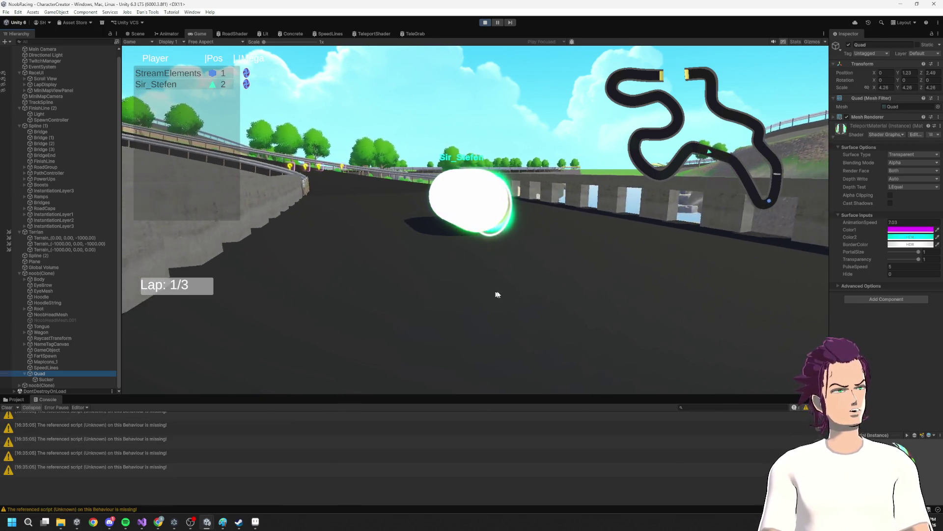
{"action": "left_click_drag", "start_coordinate": [913, 253], "coordinate": [881, 253]}
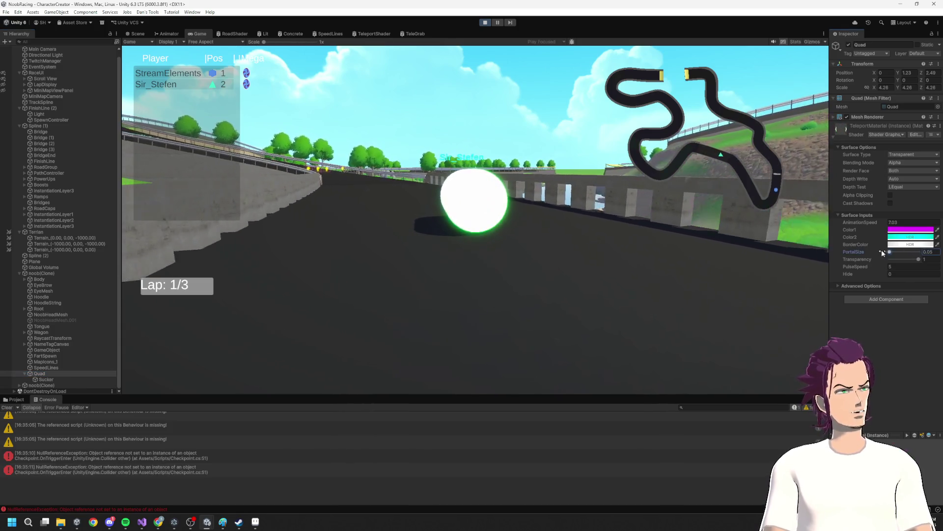
{"action": "key", "text": "alt+space"}
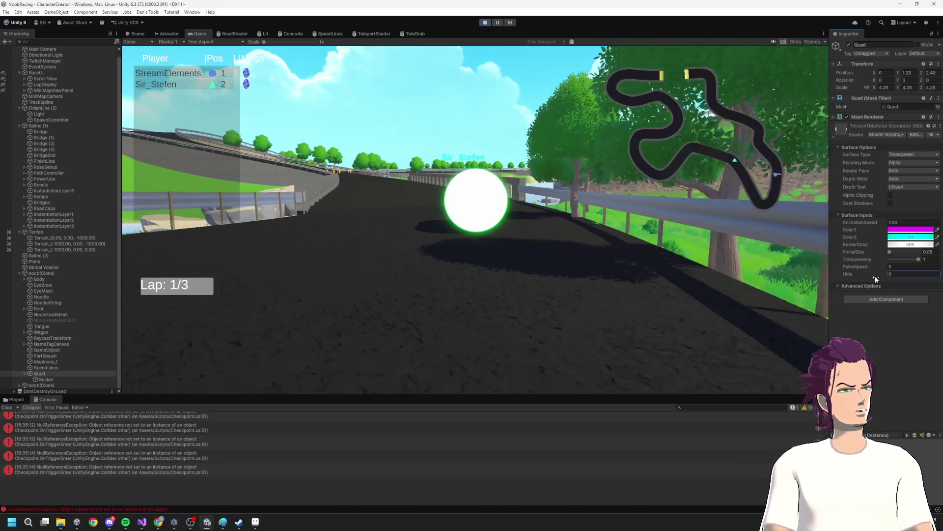
{"action": "left_click", "coordinate": [875, 275]}
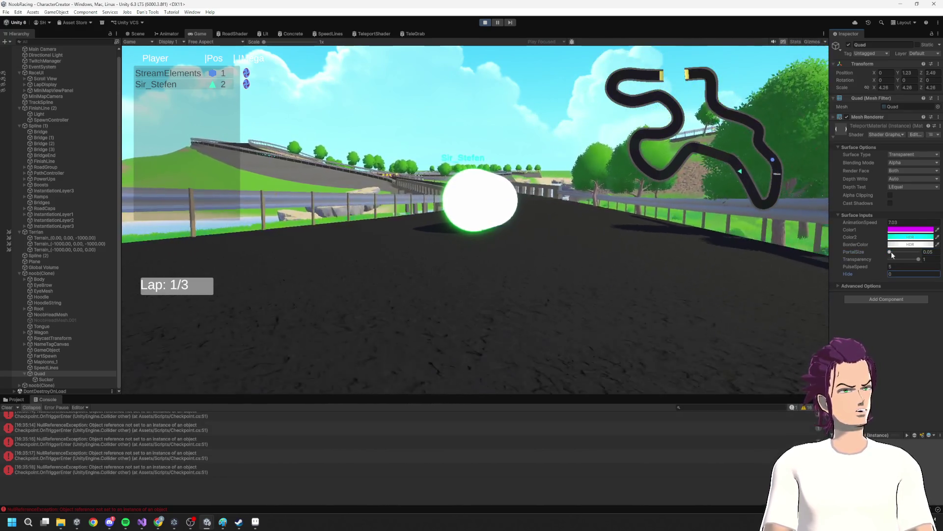
{"action": "left_click_drag", "start_coordinate": [891, 252], "coordinate": [919, 251]}
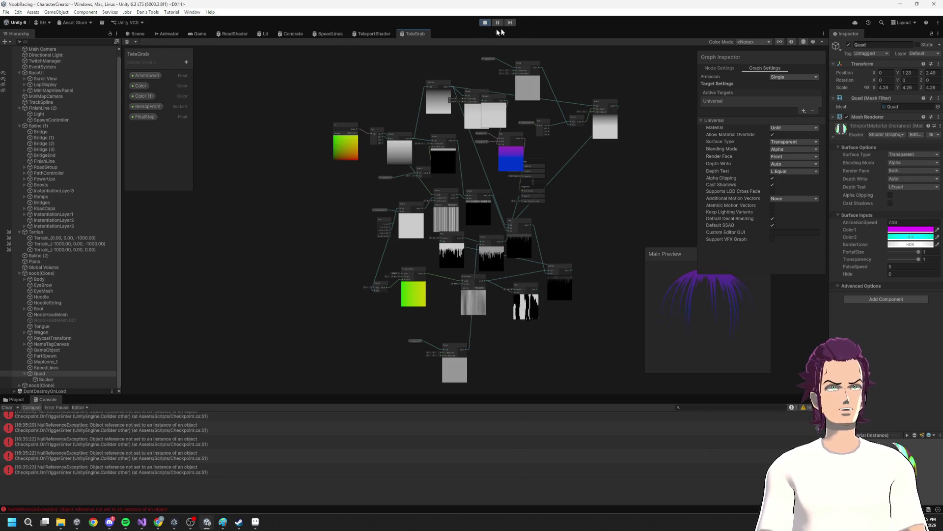
{"action": "key", "text": "ctrl+p"}
{"action": "key", "text": "alt+Tab"}
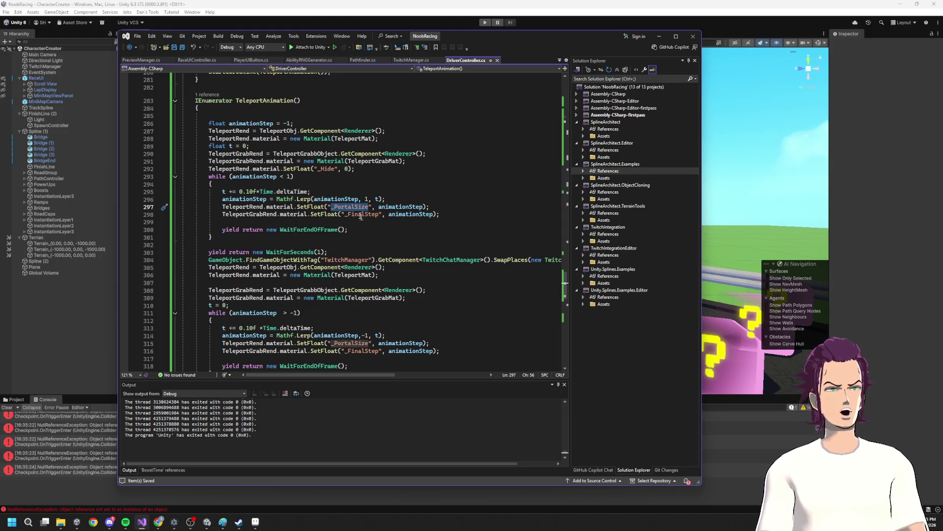
- Wrap the _PortalSize value on line 297 in Mathf.Clamp(animationStep, 0.05f, 1)
{"action": "double_click", "coordinate": [391, 207]}
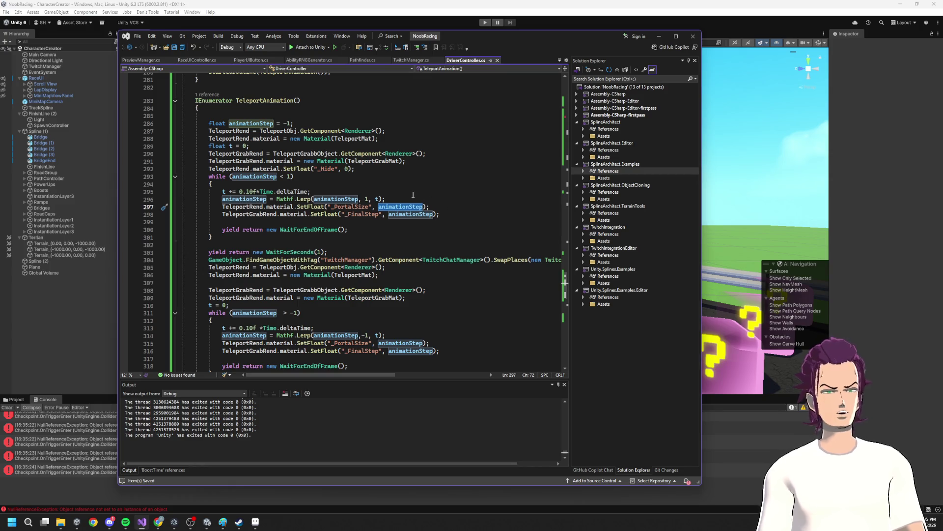
{"action": "type", "text": "matf"}
{"action": "key", "text": "ctrl+z"}
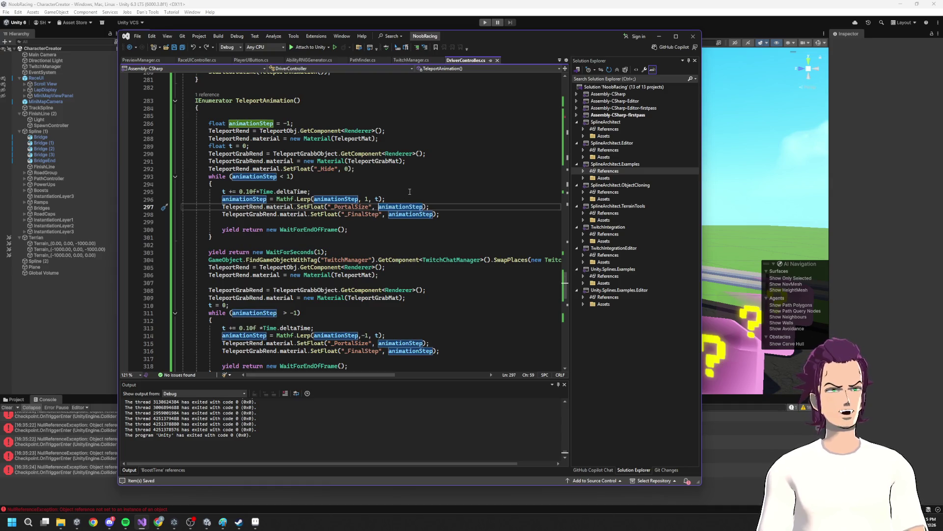
{"action": "type", "text": "mathf.clamp("}
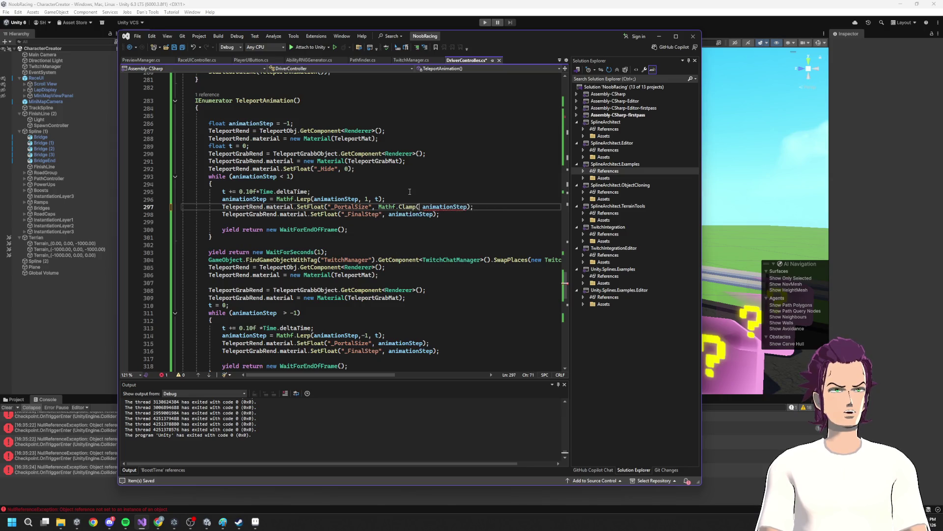
{"action": "key", "text": "Right"}
{"action": "key", "text": "Right"}
{"action": "key", "text": "Right"}
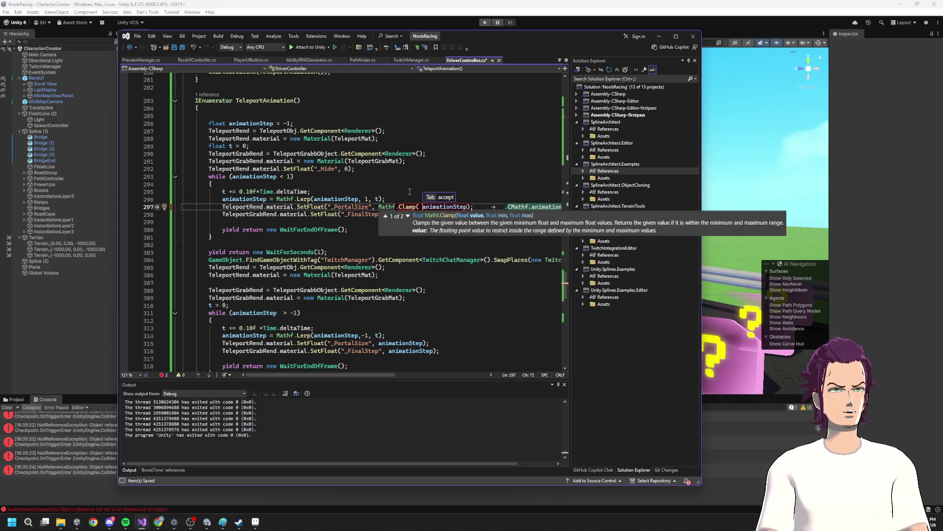
{"action": "type", "text": ", 0.05"}
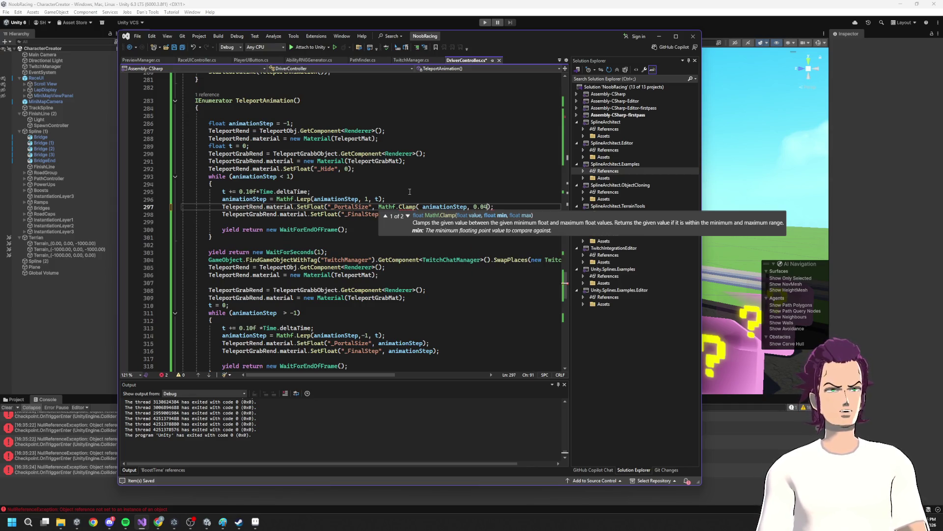
{"action": "type", "text": "f, "}
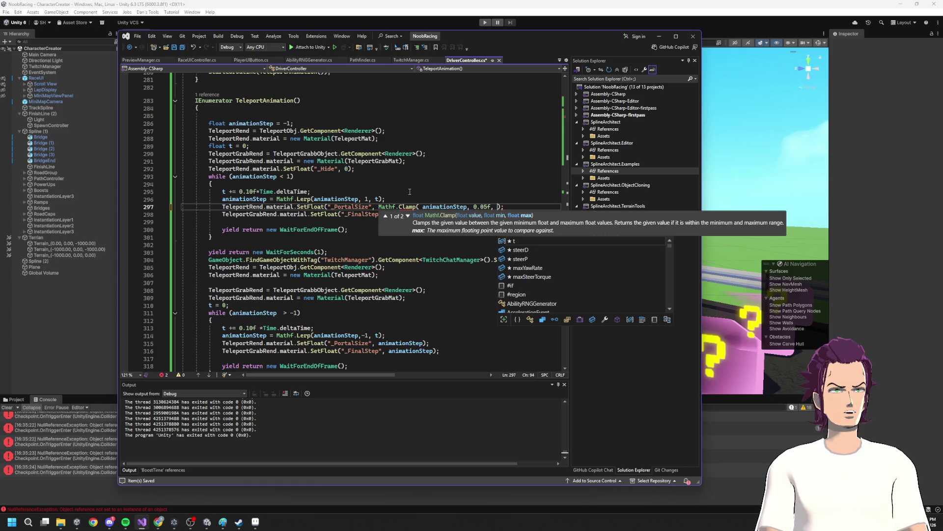
{"action": "type", "text": "1"}
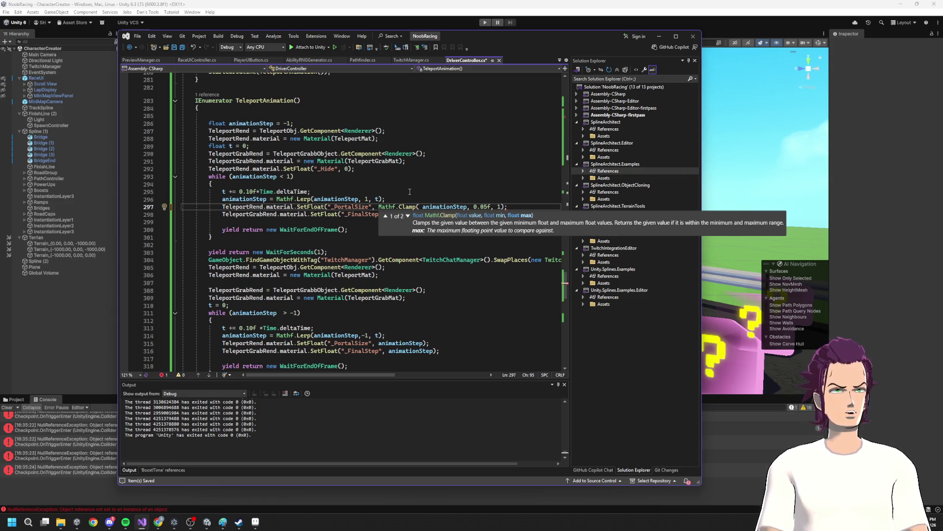
{"action": "type", "text": ")"}
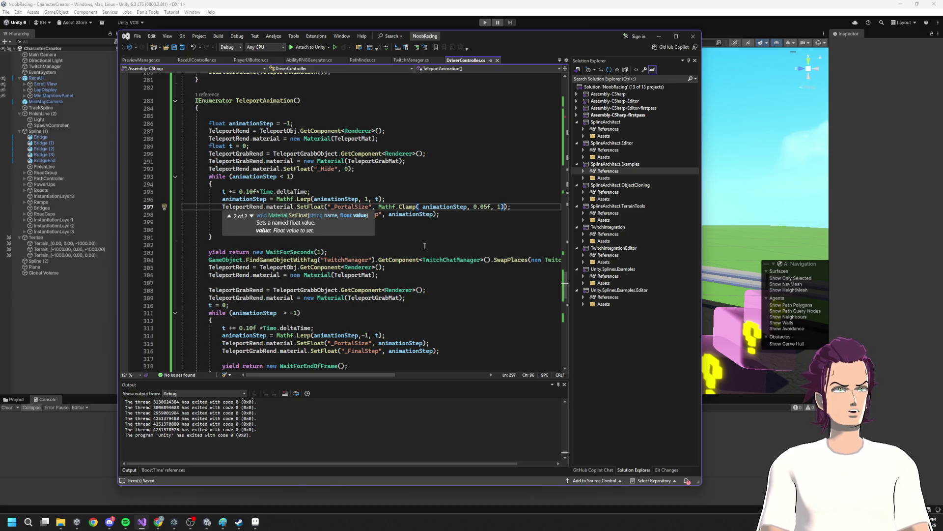
{"action": "left_click_drag", "start_coordinate": [474, 206], "coordinate": [485, 207]}
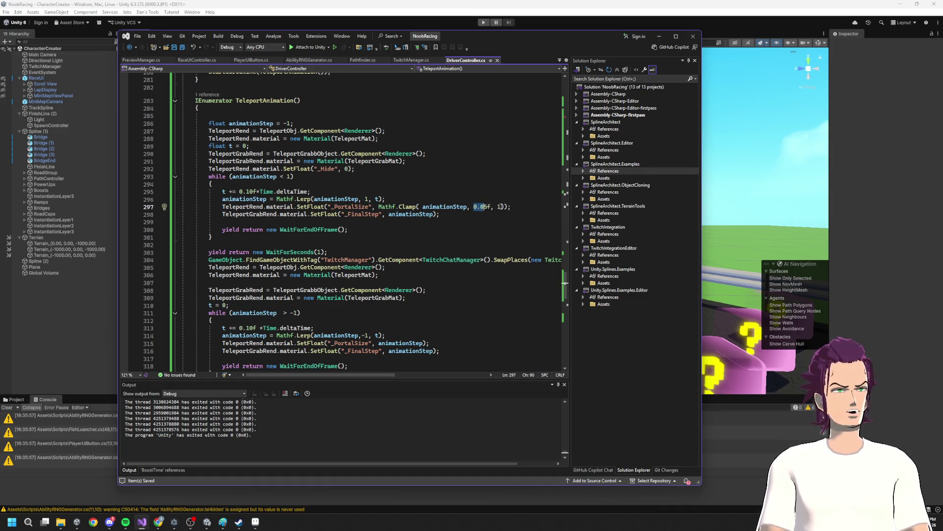
{"action": "left_click", "coordinate": [450, 207]}
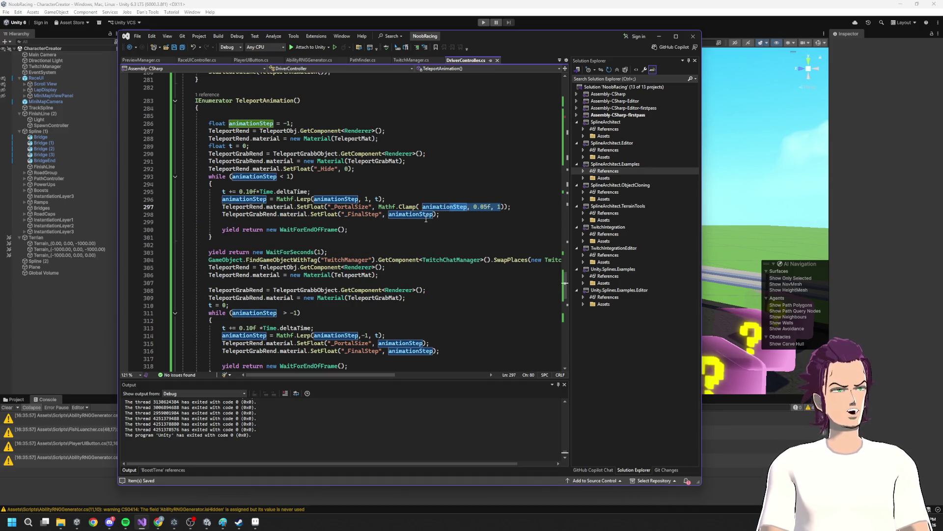
{"action": "left_click", "coordinate": [60, 336]}
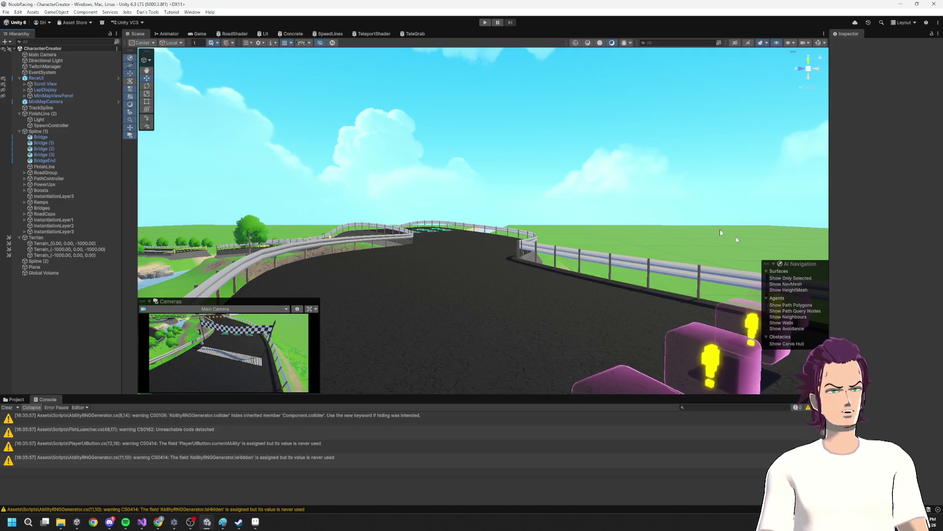
- Check the Clamp call in the code, then set TeleportMaterial's PortalSize to 1
{"action": "key", "text": "alt+Tab"}
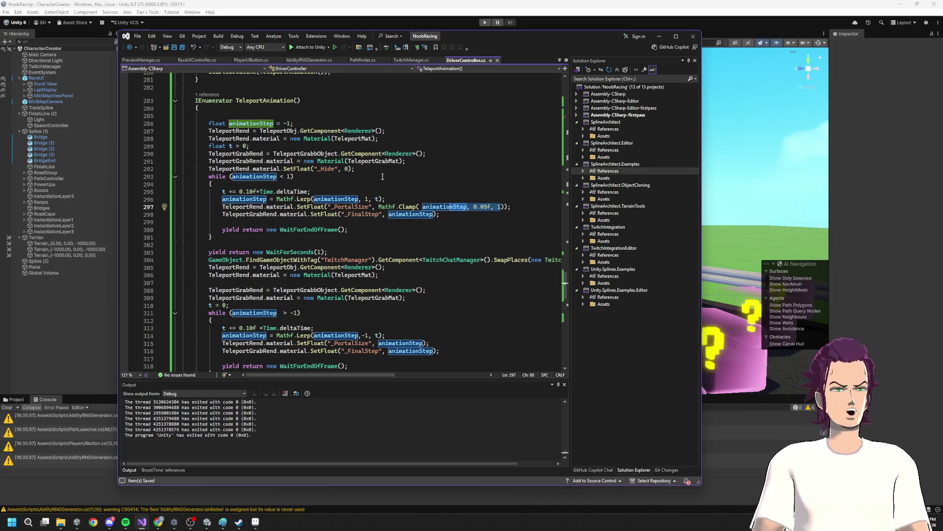
{"action": "left_click", "coordinate": [411, 207]}
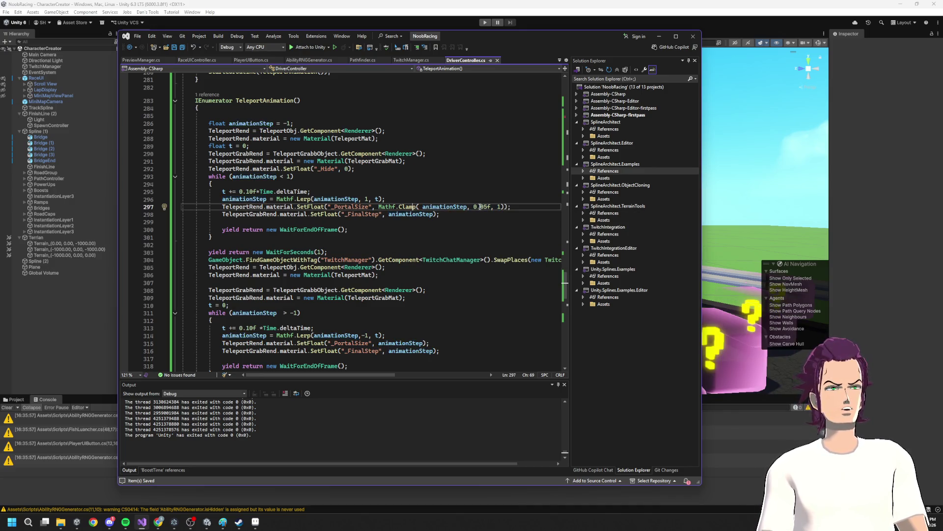
{"action": "left_click", "coordinate": [75, 283]}
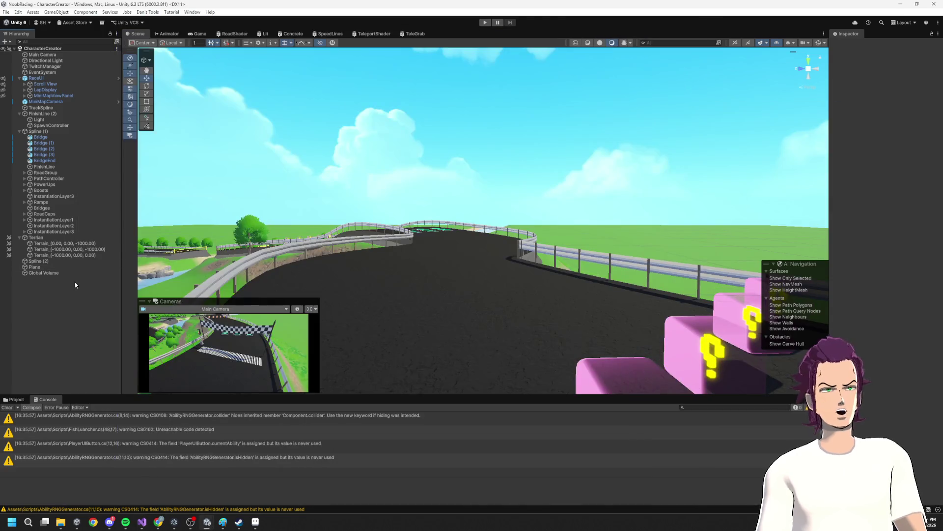
{"action": "left_click", "coordinate": [21, 400]}
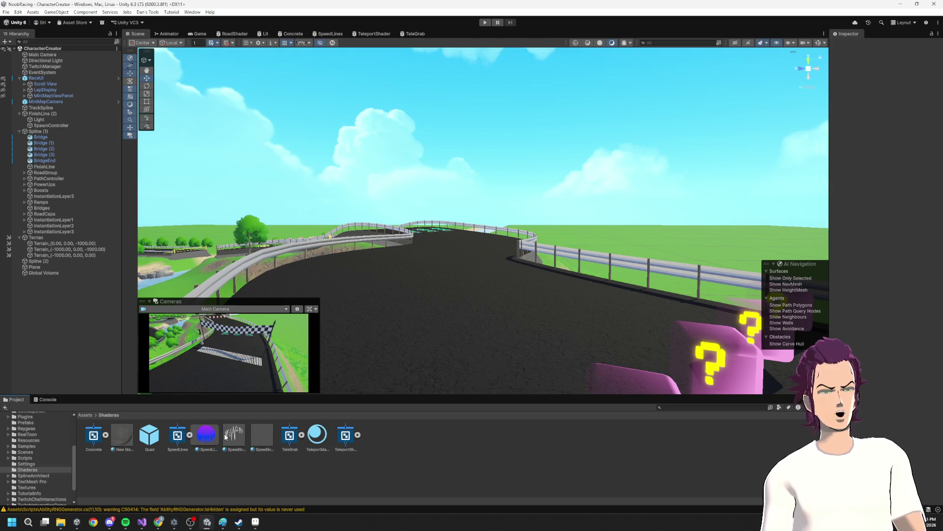
{"action": "left_click", "coordinate": [225, 436]}
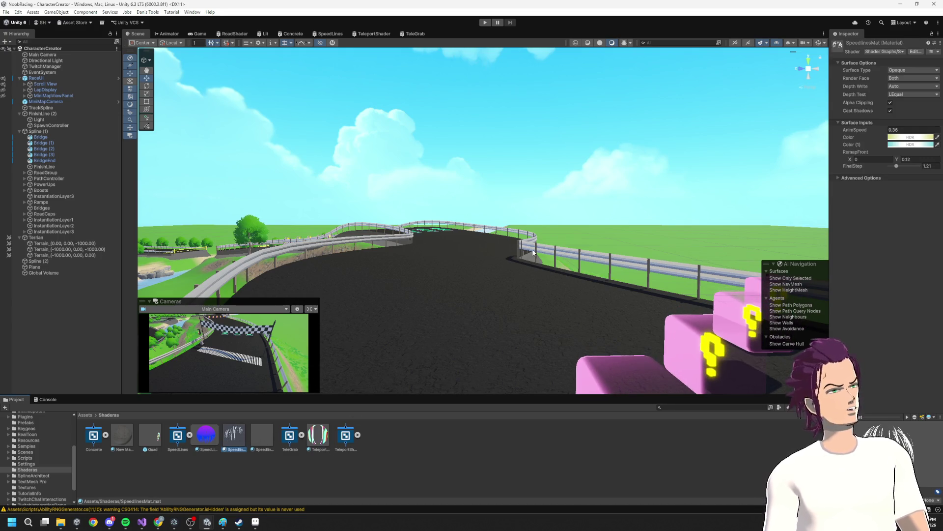
{"action": "left_click", "coordinate": [324, 442]}
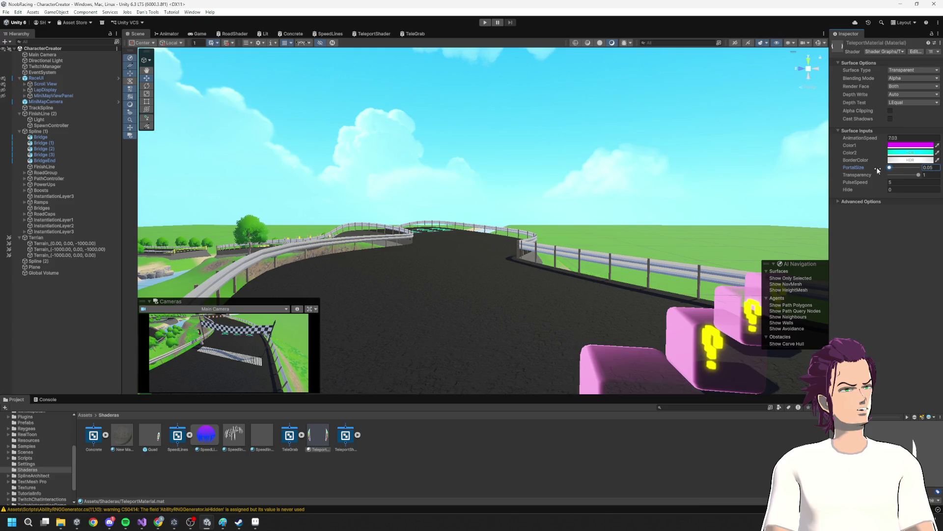
{"action": "left_click", "coordinate": [926, 168]}
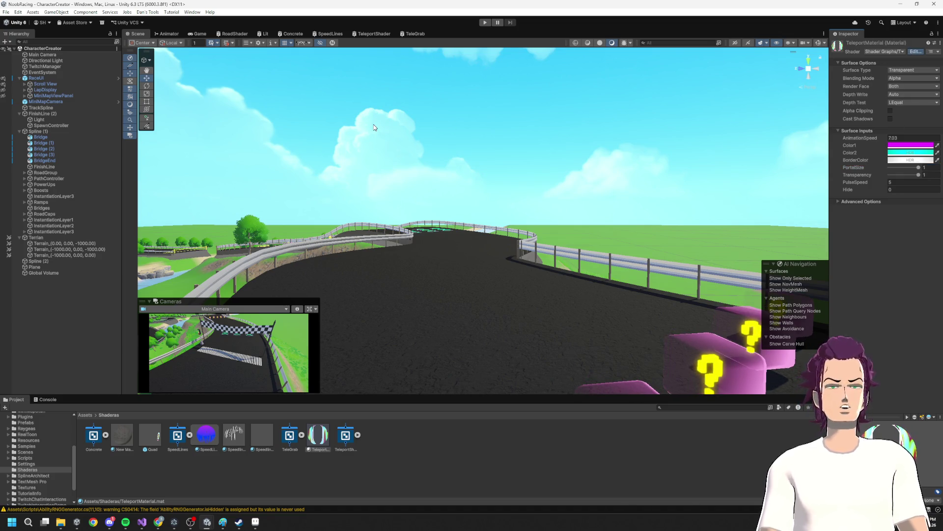
- Bring up the TeleportShader graph showing its swirl, circle and branch nodes
{"action": "left_click", "coordinate": [374, 33]}
{"action": "scroll", "coordinate": [489, 279], "scroll_direction": "up", "scroll_amount": 5}
{"action": "scroll", "coordinate": [443, 256], "scroll_direction": "down", "scroll_amount": 2}
{"action": "scroll", "coordinate": [385, 234], "scroll_direction": "up", "scroll_amount": 5}
{"action": "scroll", "coordinate": [527, 285], "scroll_direction": "up", "scroll_amount": 3}
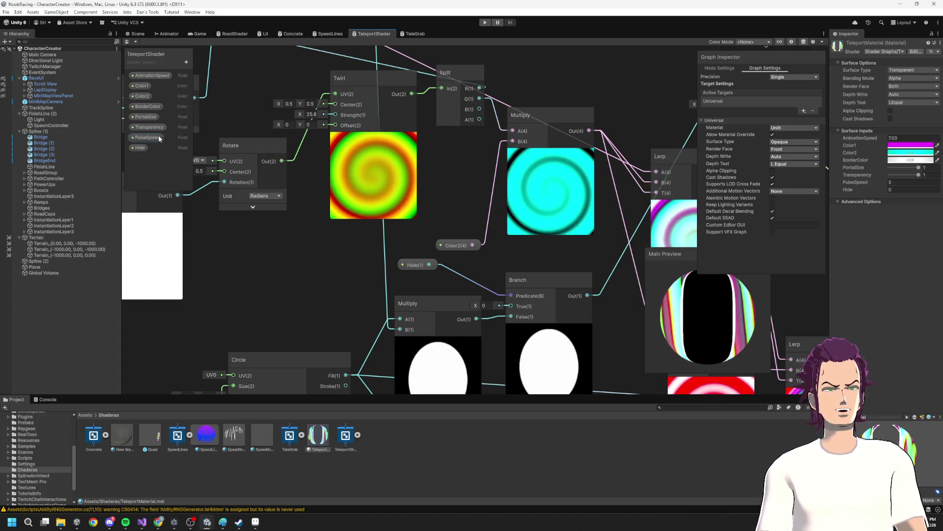
- Change the PortalSize property's slider minimum from 0.05 to -1
{"action": "left_click", "coordinate": [149, 117]}
{"action": "scroll", "coordinate": [464, 274], "scroll_direction": "down", "scroll_amount": 4}
{"action": "mouse_move", "coordinate": [464, 274]}
{"action": "left_mouse_down"}
{"action": "mouse_move", "coordinate": [393, 276]}
{"action": "mouse_move", "coordinate": [337, 227]}
{"action": "mouse_move", "coordinate": [429, 236]}
{"action": "mouse_move", "coordinate": [480, 306]}
{"action": "left_mouse_up"}
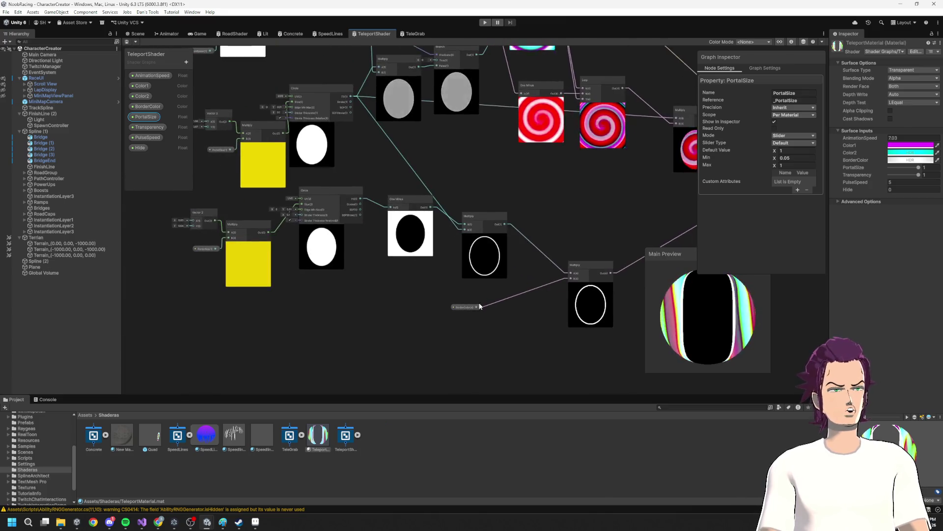
{"action": "scroll", "coordinate": [480, 306], "scroll_direction": "up", "scroll_amount": 5}
{"action": "left_click", "coordinate": [386, 263]}
{"action": "mouse_move", "coordinate": [364, 265]}
{"action": "left_mouse_down"}
{"action": "mouse_move", "coordinate": [486, 287]}
{"action": "mouse_move", "coordinate": [510, 282]}
{"action": "left_mouse_up"}
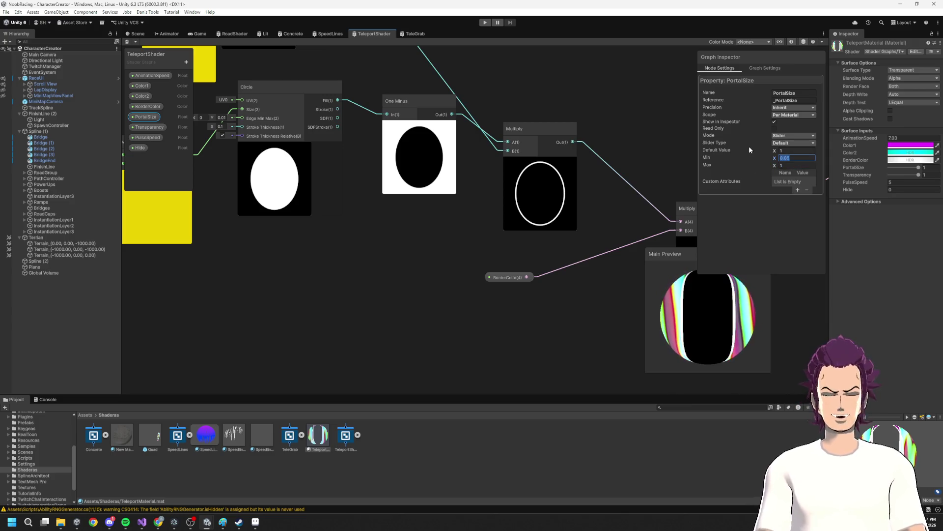
{"action": "key", "text": "BackSpace"}
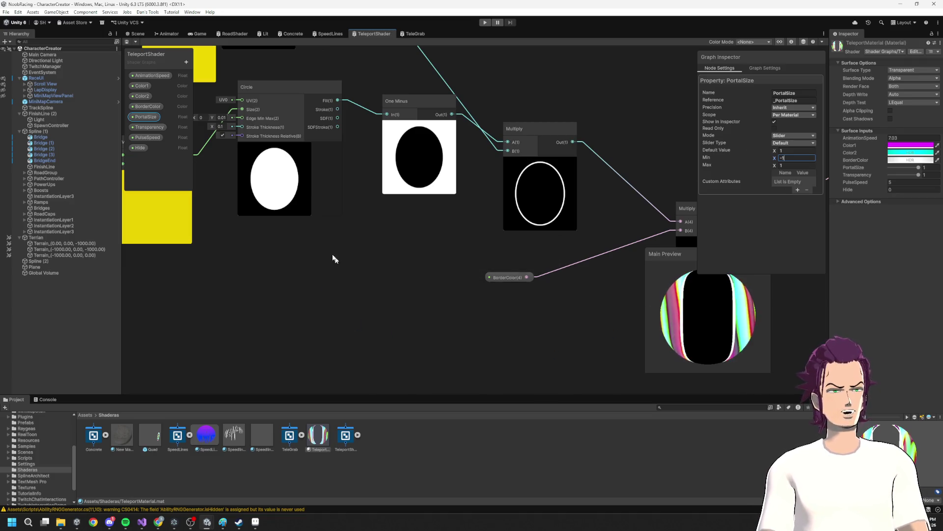
- Detach PortalSize from Multiply B and drag its link out to create a node
{"action": "scroll", "coordinate": [344, 253], "scroll_direction": "down", "scroll_amount": 3}
{"action": "scroll", "coordinate": [458, 281], "scroll_direction": "up", "scroll_amount": 5}
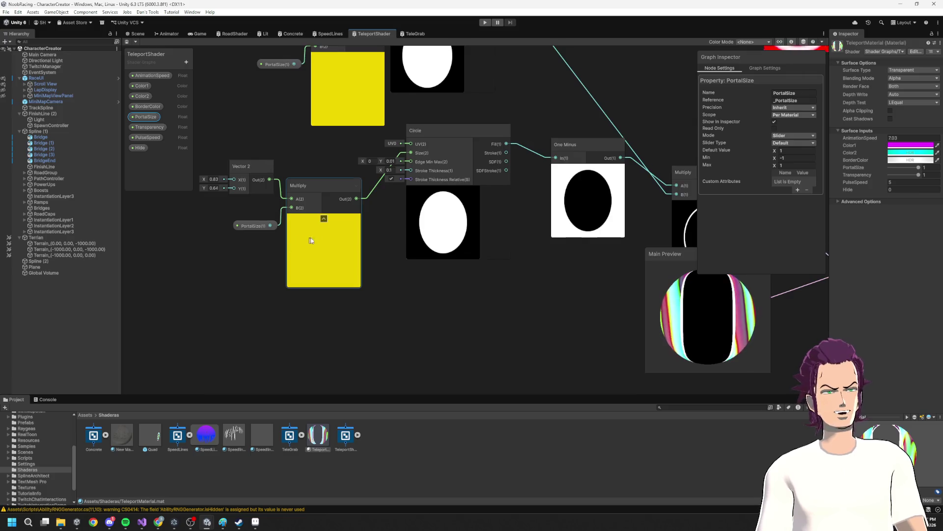
{"action": "left_click_drag", "start_coordinate": [306, 242], "coordinate": [396, 231]}
{"action": "mouse_move", "coordinate": [335, 213]}
{"action": "left_mouse_down"}
{"action": "mouse_move", "coordinate": [198, 229]}
{"action": "mouse_move", "coordinate": [275, 223]}
{"action": "left_mouse_up"}
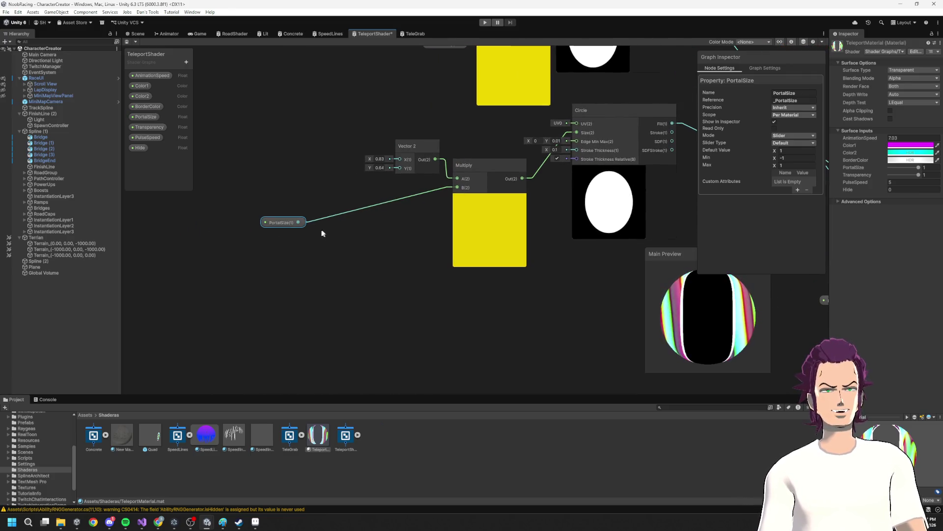
{"action": "left_click_drag", "start_coordinate": [352, 258], "coordinate": [352, 258]}
- Add a Remap node mapping -1..1 to 0.05..1 and connect its output to Multiply B
{"action": "type", "text": "Remap"}
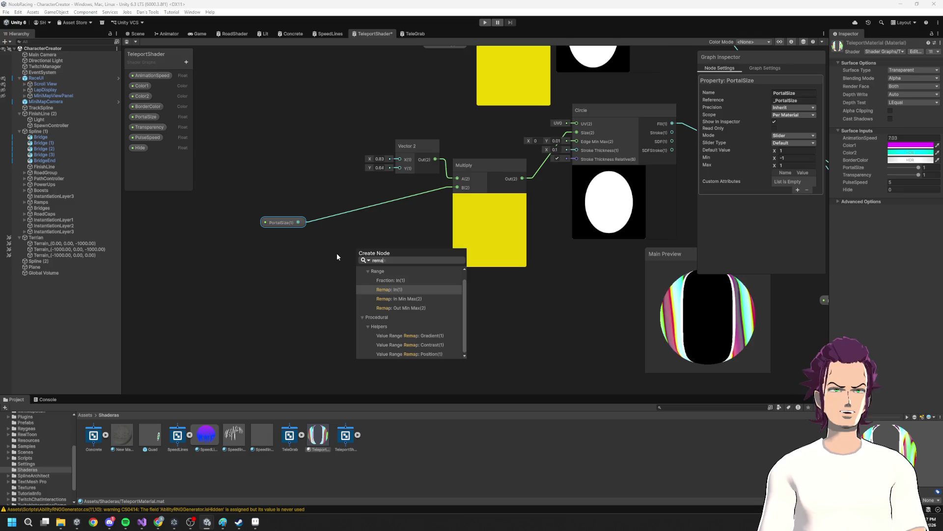
{"action": "key", "text": "Return"}
{"action": "type", "text": "0.05"}
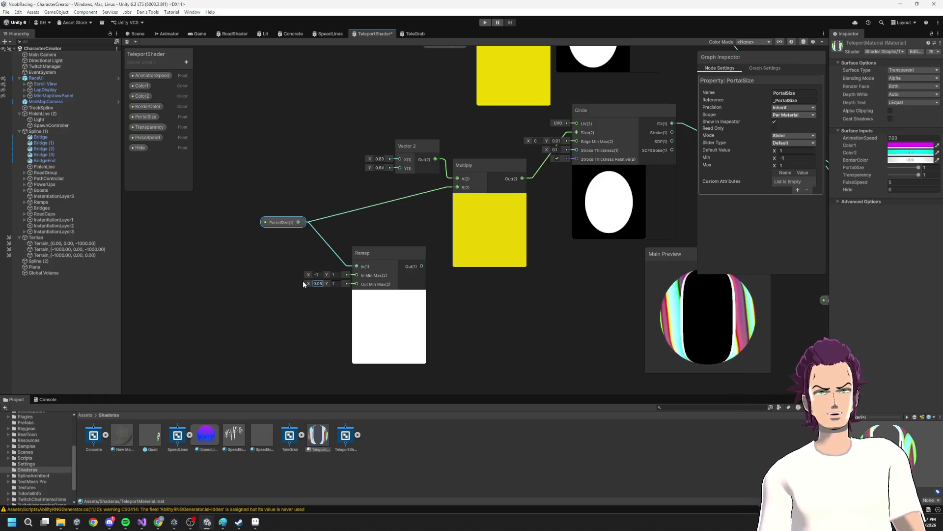
{"action": "left_click", "coordinate": [388, 309]}
{"action": "left_click_drag", "start_coordinate": [457, 184], "coordinate": [457, 187]}
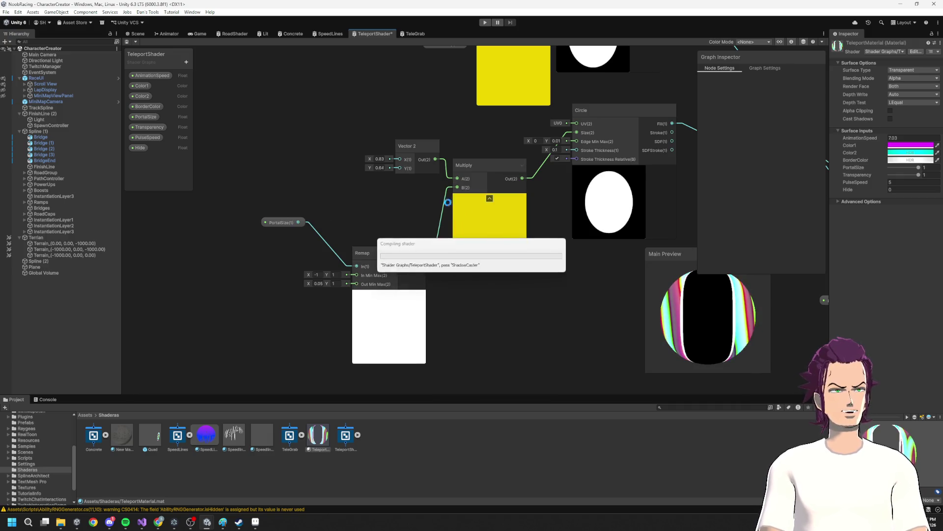
{"action": "left_click_drag", "start_coordinate": [381, 253], "coordinate": [381, 213]}
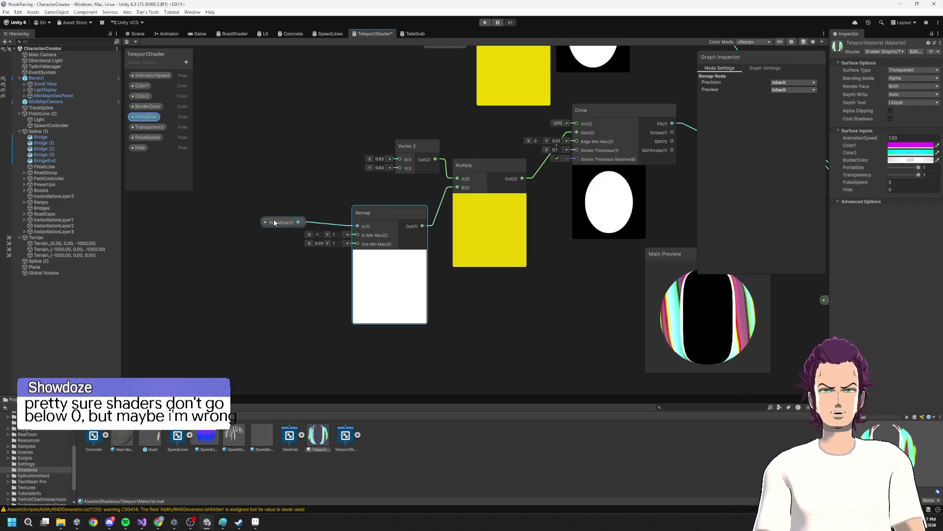
{"action": "left_click_drag", "start_coordinate": [275, 223], "coordinate": [278, 238]}
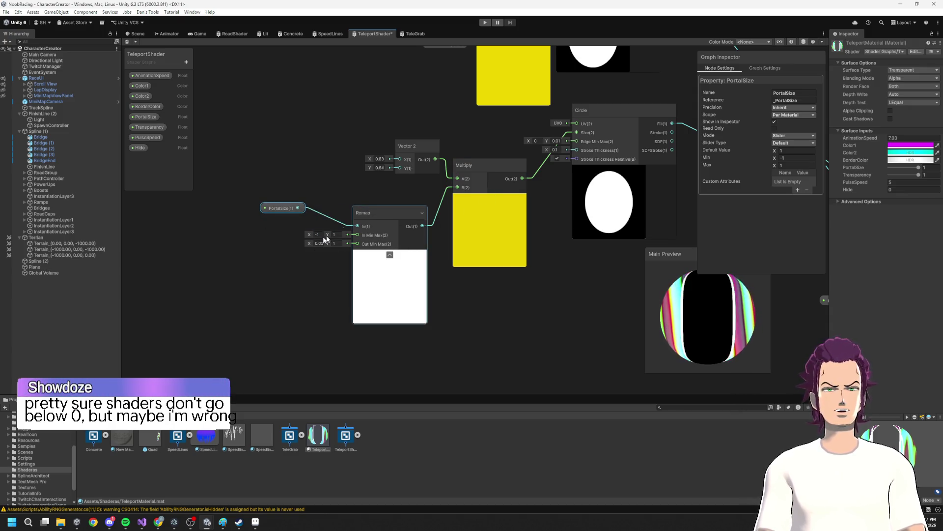
- Pan the graph to review the Remap, Circle, Multiply, Branch and Lerp nodes
{"action": "mouse_move", "coordinate": [477, 223]}
{"action": "left_mouse_down"}
{"action": "mouse_move", "coordinate": [304, 230]}
{"action": "mouse_move", "coordinate": [436, 258]}
{"action": "left_mouse_up"}
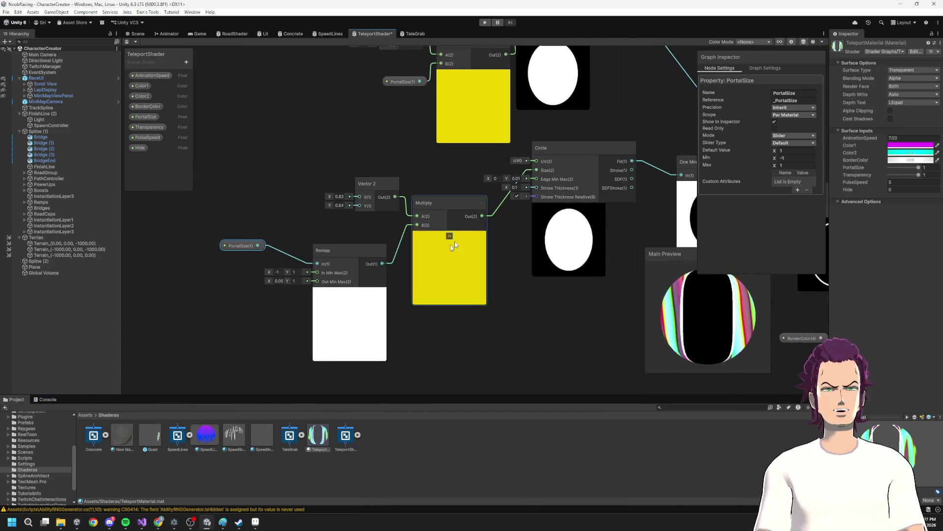
{"action": "mouse_move", "coordinate": [568, 228]}
{"action": "left_mouse_down"}
{"action": "mouse_move", "coordinate": [575, 213]}
{"action": "mouse_move", "coordinate": [569, 270]}
{"action": "mouse_move", "coordinate": [409, 238]}
{"action": "left_mouse_up"}
{"action": "left_click_drag", "start_coordinate": [522, 212], "coordinate": [619, 218]}
{"action": "left_click_drag", "start_coordinate": [336, 255], "coordinate": [489, 261]}
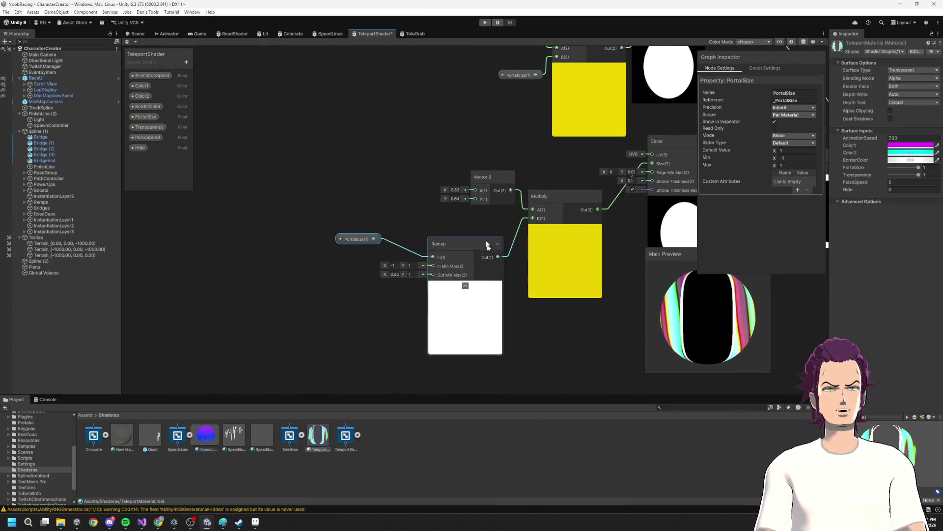
{"action": "mouse_move", "coordinate": [362, 214]}
{"action": "left_mouse_down"}
{"action": "mouse_move", "coordinate": [292, 222]}
{"action": "mouse_move", "coordinate": [239, 181]}
{"action": "left_mouse_up"}
{"action": "mouse_move", "coordinate": [638, 227]}
{"action": "left_mouse_down"}
{"action": "mouse_move", "coordinate": [418, 342]}
{"action": "mouse_move", "coordinate": [344, 300]}
{"action": "left_mouse_up"}
{"action": "scroll", "coordinate": [344, 300], "scroll_direction": "up", "scroll_amount": 1}
{"action": "scroll", "coordinate": [494, 226], "scroll_direction": "down", "scroll_amount": 1}
{"action": "mouse_move", "coordinate": [495, 225]}
{"action": "left_mouse_down"}
{"action": "mouse_move", "coordinate": [429, 175]}
{"action": "mouse_move", "coordinate": [435, 187]}
{"action": "mouse_move", "coordinate": [511, 167]}
{"action": "mouse_move", "coordinate": [533, 180]}
{"action": "mouse_move", "coordinate": [463, 222]}
{"action": "left_mouse_up"}
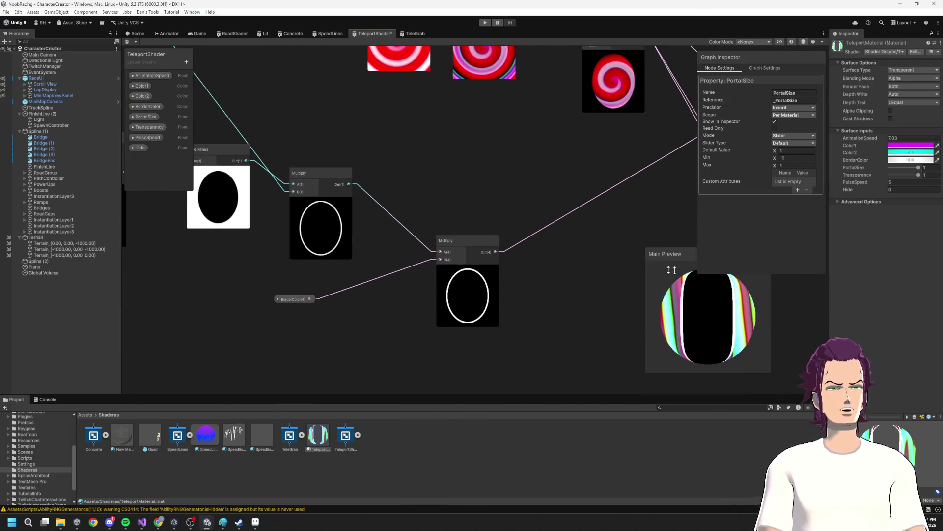
- Rotate the preview sphere toward the spiral and move to free space beside the Time node
{"action": "mouse_move", "coordinate": [688, 309]}
{"action": "left_mouse_down"}
{"action": "mouse_move", "coordinate": [638, 322]}
{"action": "mouse_move", "coordinate": [698, 318]}
{"action": "left_mouse_up"}
{"action": "mouse_move", "coordinate": [364, 212]}
{"action": "left_mouse_down"}
{"action": "mouse_move", "coordinate": [474, 202]}
{"action": "mouse_move", "coordinate": [426, 112]}
{"action": "mouse_move", "coordinate": [423, 59]}
{"action": "left_mouse_up"}
{"action": "mouse_move", "coordinate": [374, 246]}
{"action": "left_mouse_down"}
{"action": "mouse_move", "coordinate": [440, 319]}
{"action": "mouse_move", "coordinate": [359, 426]}
{"action": "left_mouse_up"}
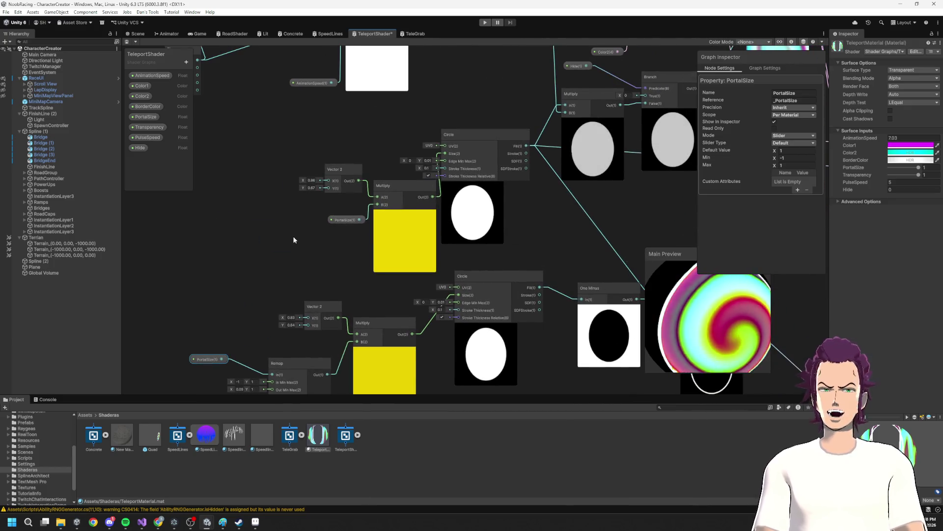
{"action": "mouse_move", "coordinate": [293, 240]}
{"action": "left_mouse_down"}
{"action": "mouse_move", "coordinate": [294, 288]}
{"action": "mouse_move", "coordinate": [383, 241]}
{"action": "left_mouse_up"}
{"action": "left_click_drag", "start_coordinate": [227, 261], "coordinate": [257, 259]}
{"action": "right_click", "coordinate": [263, 257]}
- Add a Tiling And Offset node via an 'offs' search, with Offset X going to -0.7
{"action": "left_click", "coordinate": [275, 263]}
{"action": "left_click_drag", "start_coordinate": [255, 341], "coordinate": [305, 264]}
{"action": "right_click", "coordinate": [307, 265]}
{"action": "left_click", "coordinate": [324, 269]}
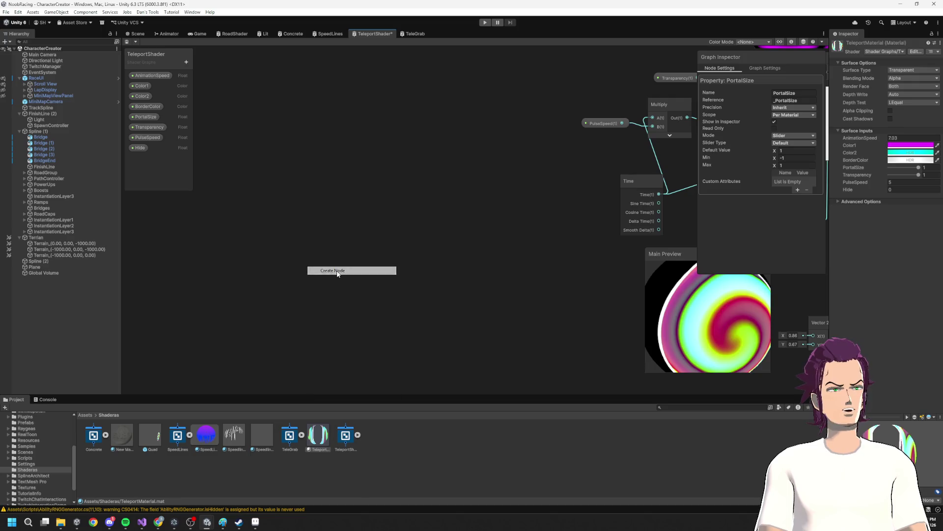
{"action": "type", "text": "offs"}
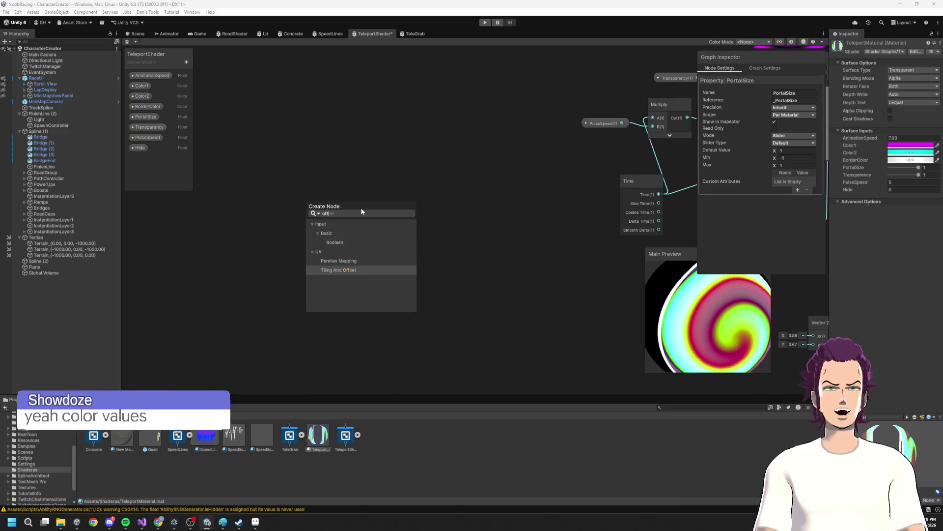
{"action": "key", "text": "Return"}
{"action": "left_click_drag", "start_coordinate": [428, 274], "coordinate": [497, 185]}
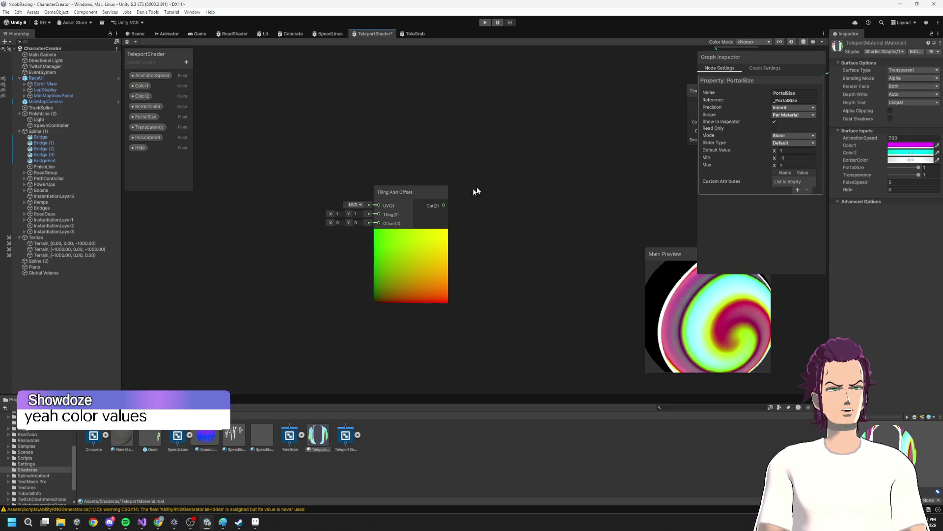
{"action": "scroll", "coordinate": [348, 226], "scroll_direction": "up", "scroll_amount": 2}
{"action": "scroll", "coordinate": [330, 229], "scroll_direction": "up", "scroll_amount": 1}
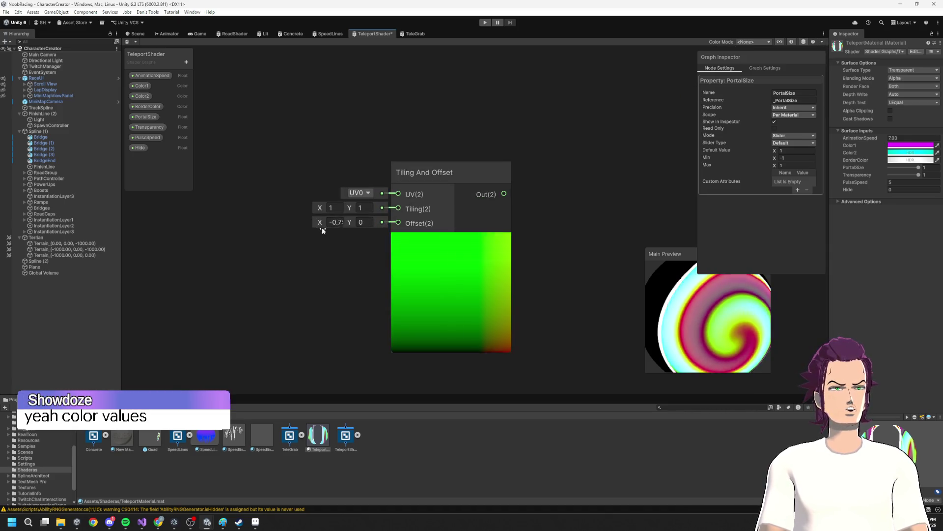